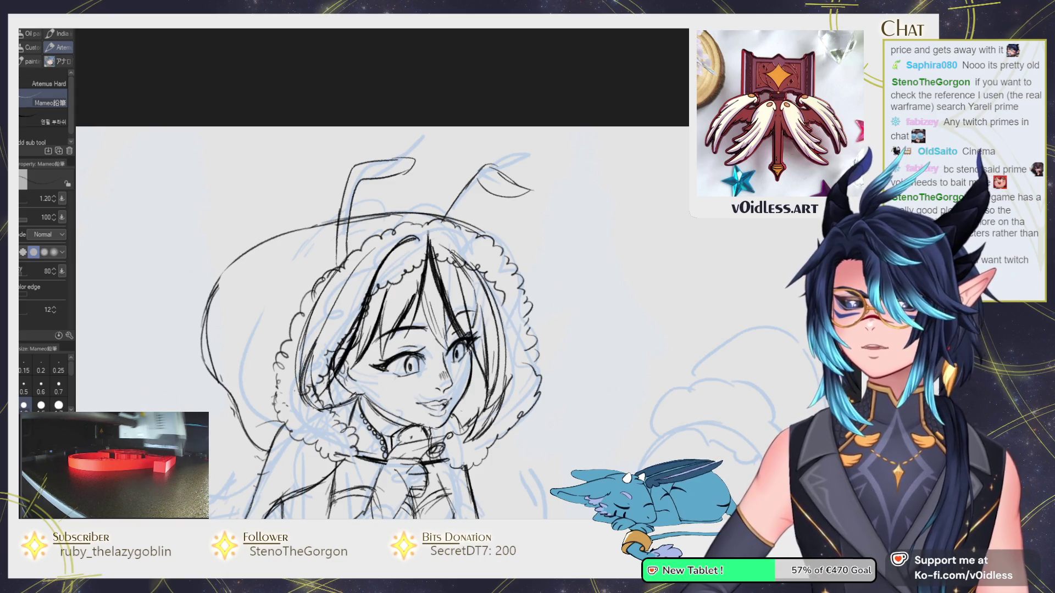
# Ink the girl's hair and fur-trimmed hood over the blue rough with the Mameo pencil.
pyautogui.moveTo(401, 314); pyautogui.dragTo(390, 284)
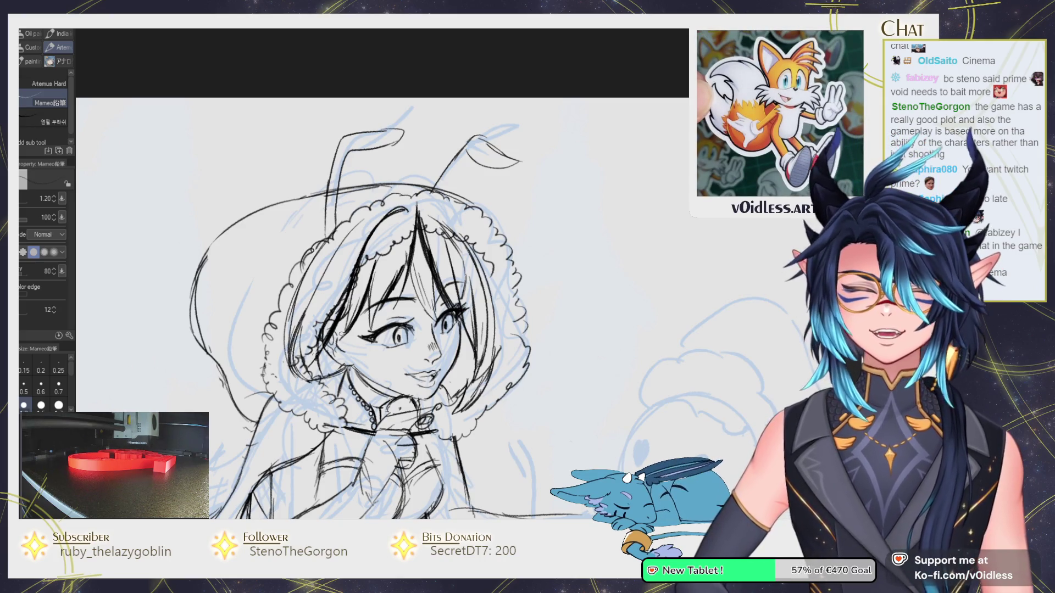
# Rework the hair lines on the girl's head, erasing, undoing and liquifying strokes.
pyautogui.moveTo(398, 358); pyautogui.dragTo(383, 313)
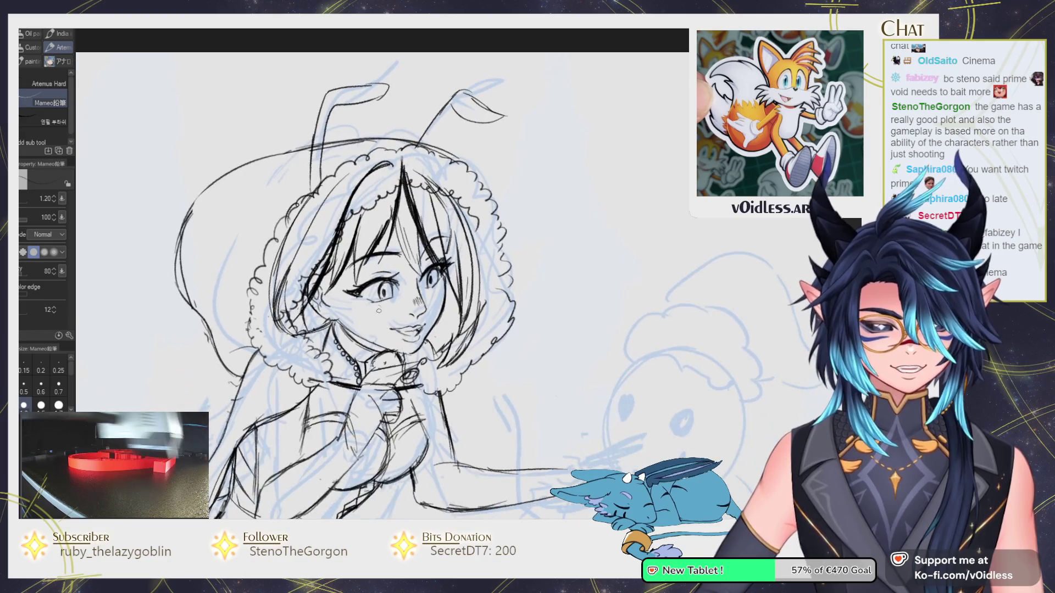
pyautogui.press('e')
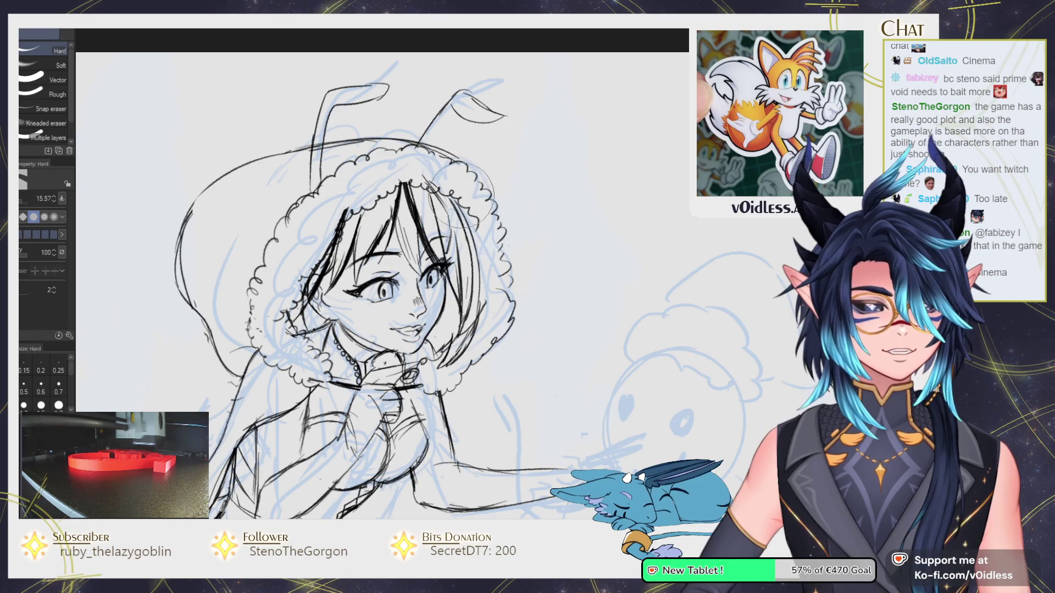
pyautogui.moveTo(417, 286); pyautogui.dragTo(453, 258)
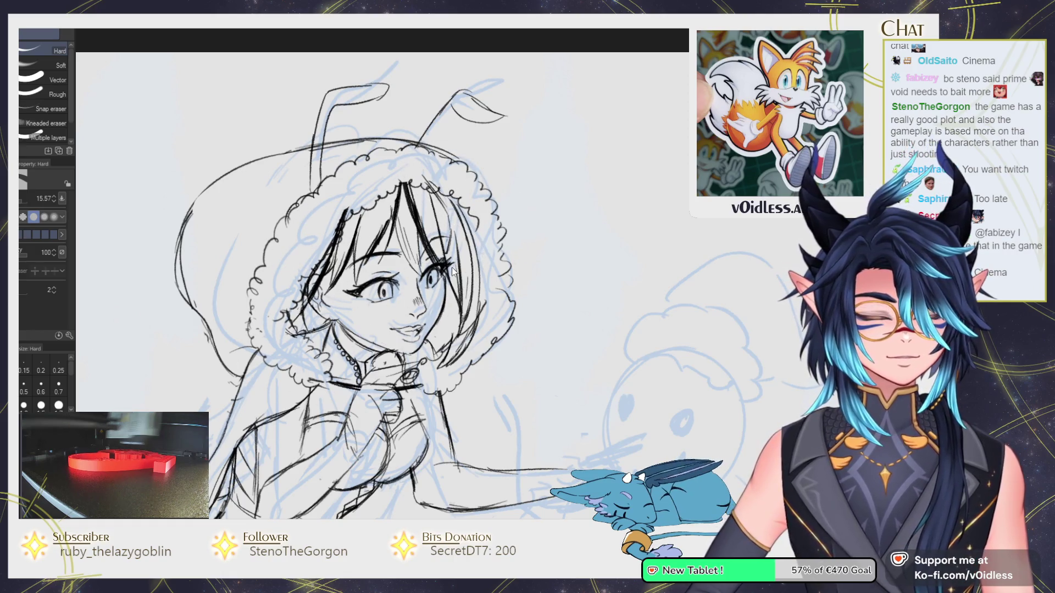
pyautogui.hotkey('ctrl', 'z')
pyautogui.hotkey('ctrl', 'z')
pyautogui.press('p')
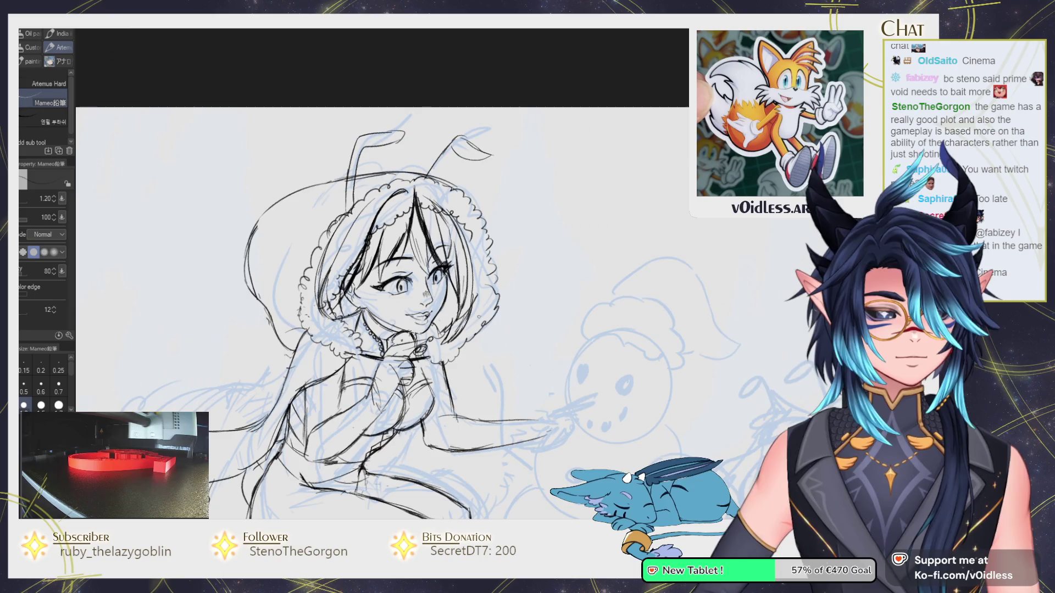
pyautogui.hotkey('ctrl', '-')
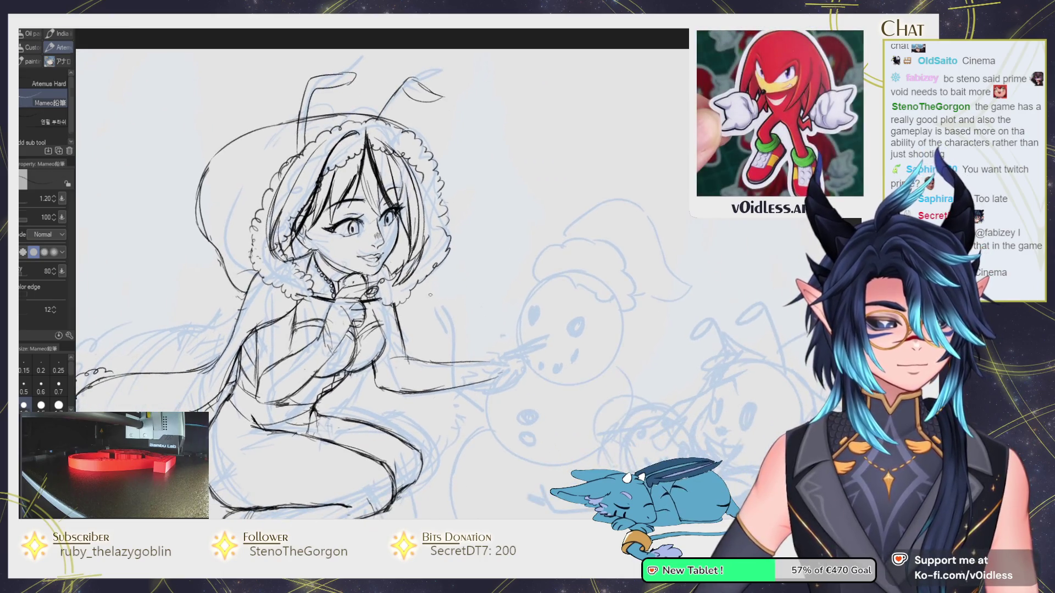
pyautogui.press('j')
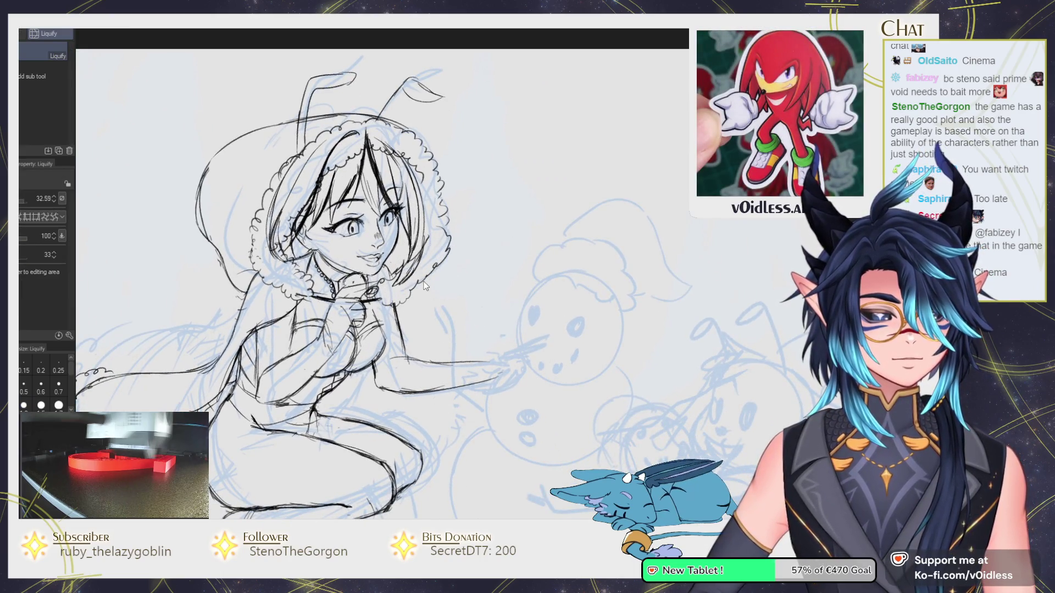
pyautogui.press('p')
# Ink the crouching legs and boots, erasing stray strokes.
pyautogui.moveTo(446, 363); pyautogui.dragTo(447, 313)
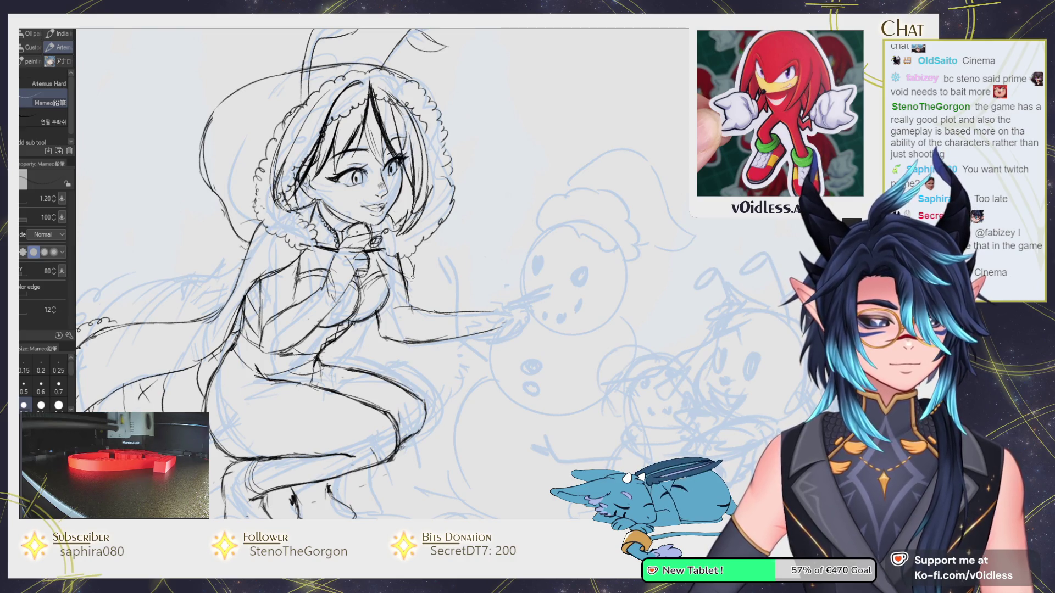
pyautogui.press('e')
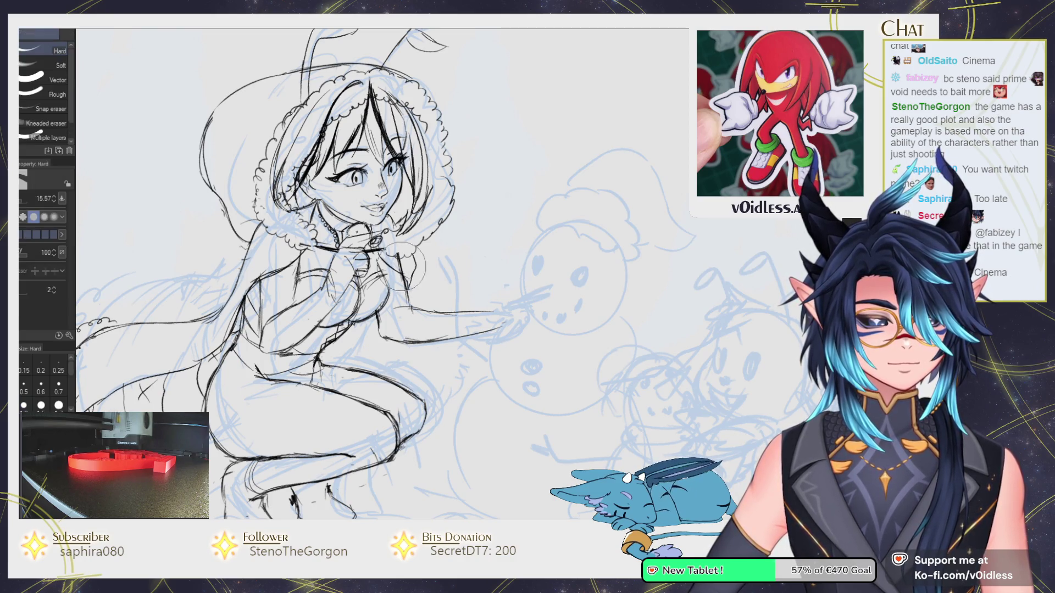
pyautogui.press('p')
pyautogui.scroll(-2, 390, 322)
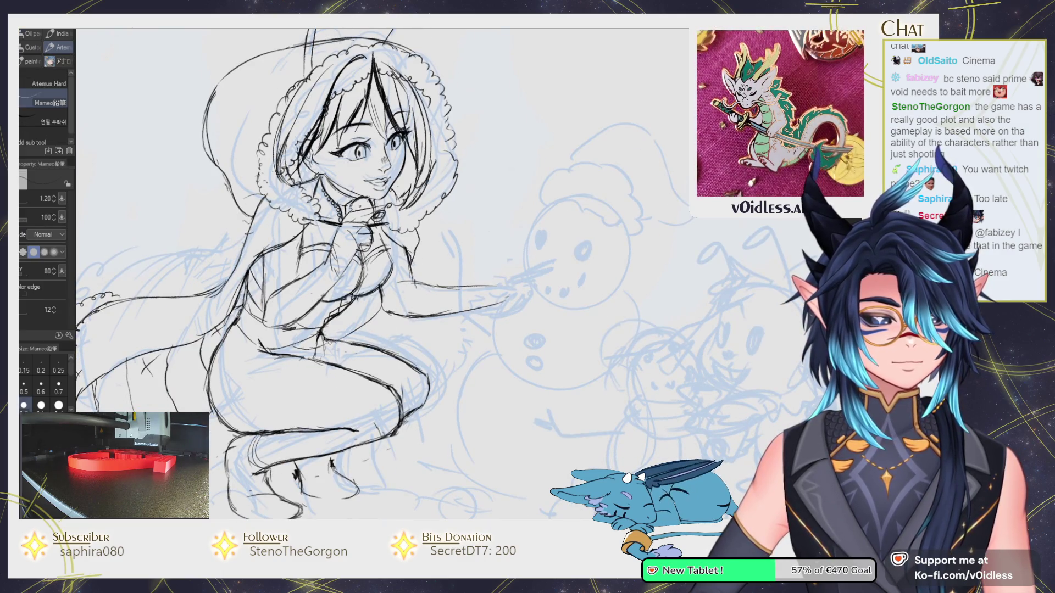
pyautogui.scroll(-1, 421, 264)
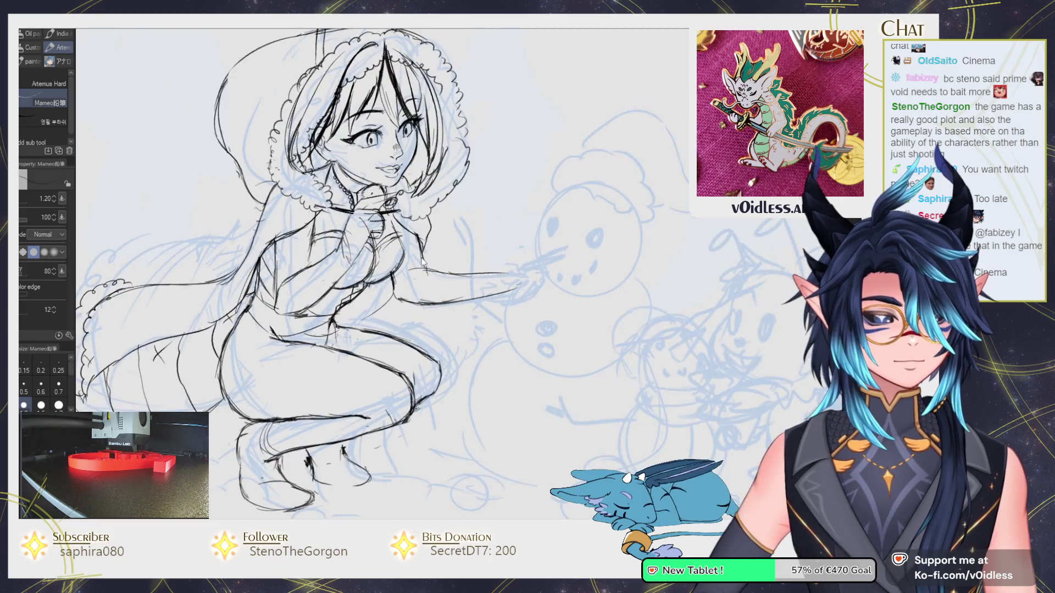
# Ink and extend the striped fluffy tail outline, then zoom out to the whole sketch.
pyautogui.moveTo(389, 301); pyautogui.dragTo(502, 243)
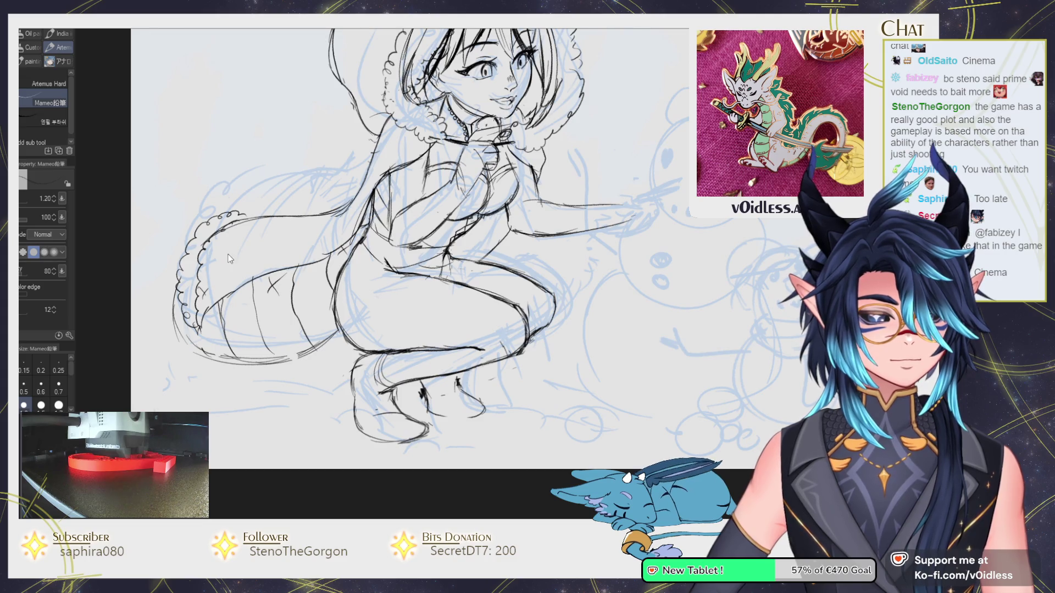
pyautogui.press('e')
pyautogui.press('p')
pyautogui.moveTo(239, 216); pyautogui.dragTo(327, 210)
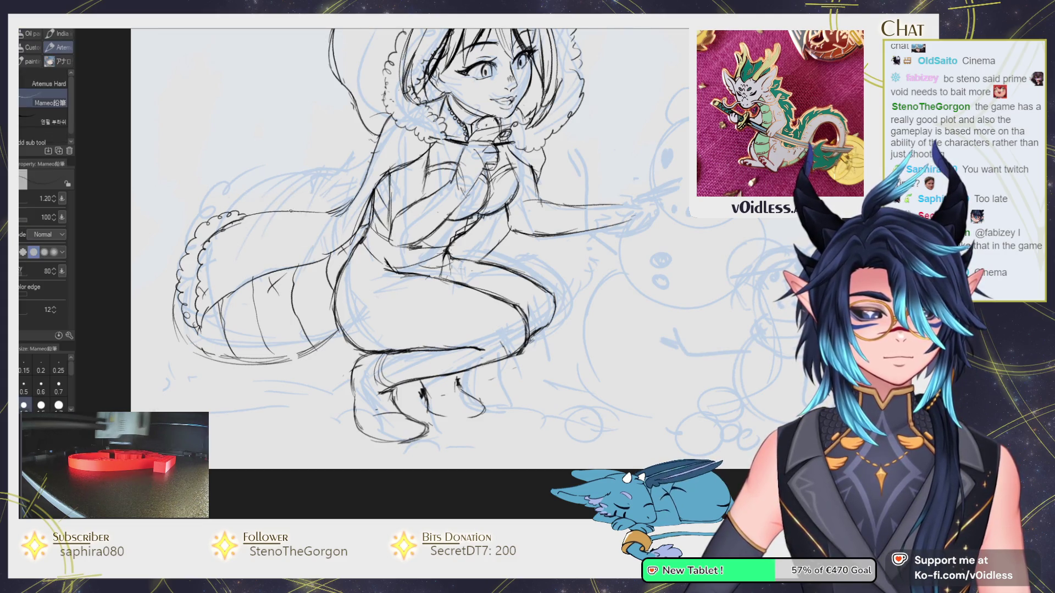
pyautogui.press('e')
pyautogui.press('p')
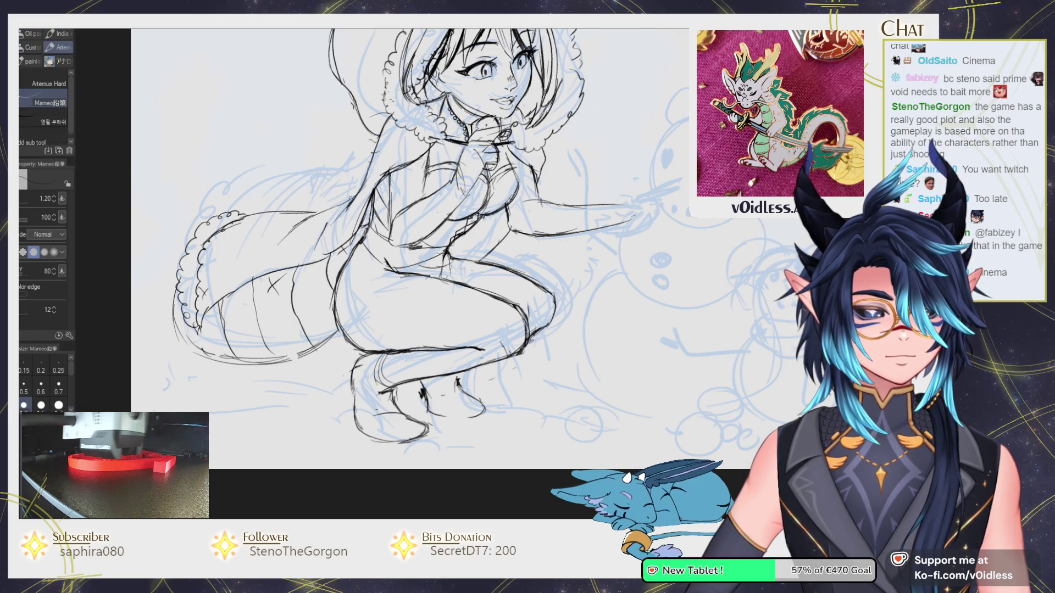
pyautogui.press('e')
pyautogui.press('p')
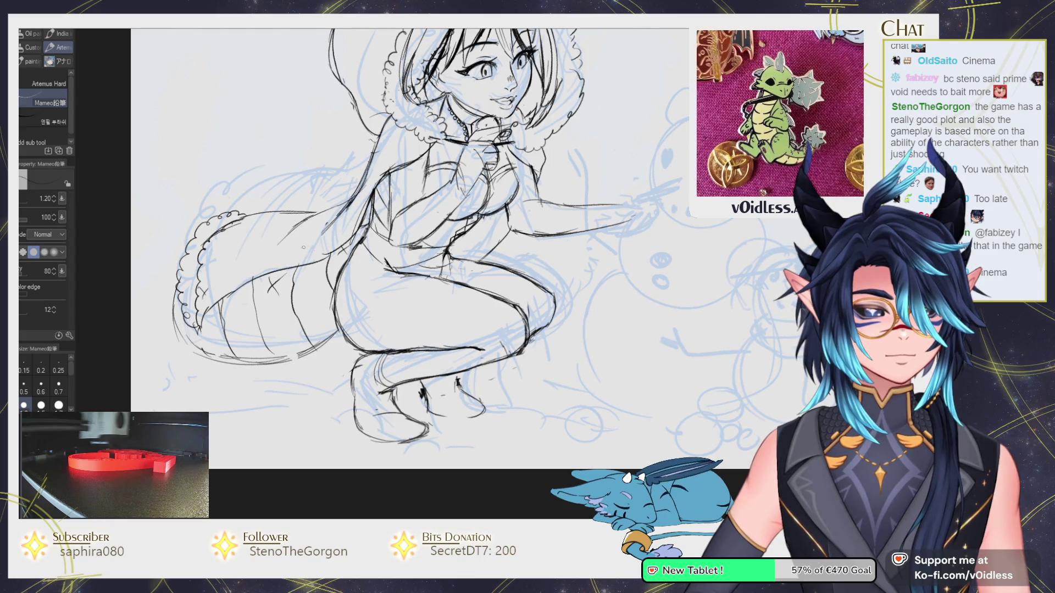
pyautogui.moveTo(240, 211)
pyautogui.mouseDown()
pyautogui.moveTo(268, 204)
pyautogui.moveTo(198, 225)
pyautogui.moveTo(258, 200)
pyautogui.mouseUp()
pyautogui.press('e')
pyautogui.press('p')
pyautogui.scroll(-1, 407, 242)
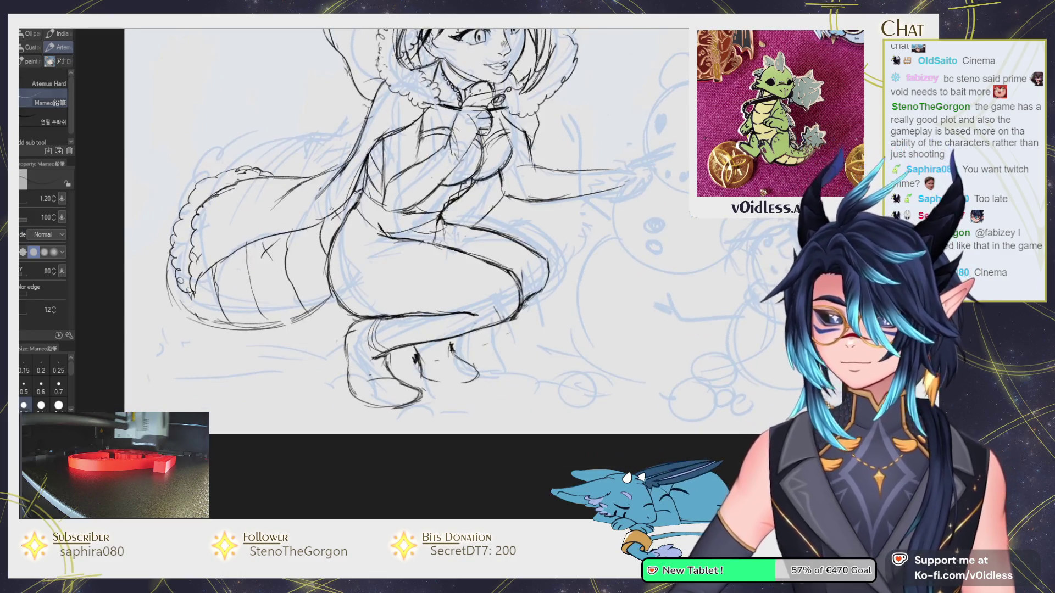
pyautogui.scroll(-2, 278, 303)
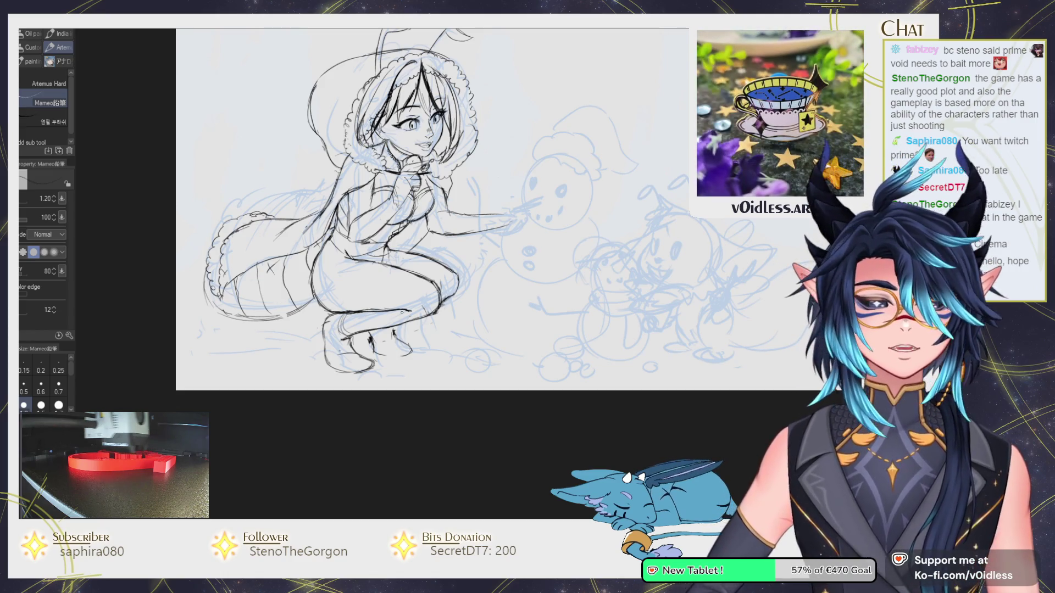
# Look over the chest and outstretched arm area, then zoom out to the whole figure.
pyautogui.moveTo(394, 356); pyautogui.dragTo(392, 350)
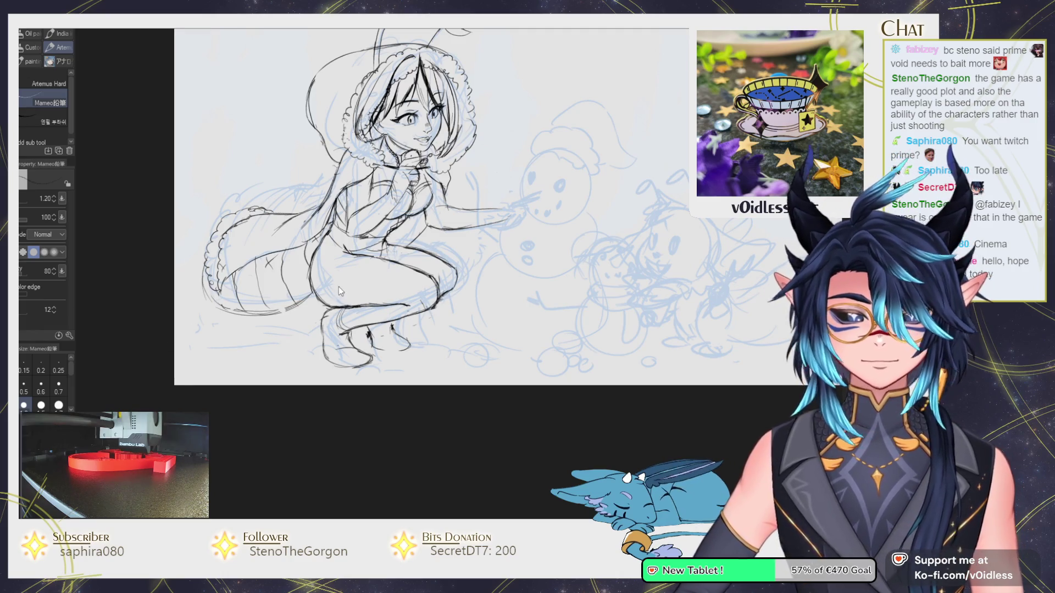
pyautogui.scroll(4, 363, 231)
pyautogui.scroll(2, 369, 222)
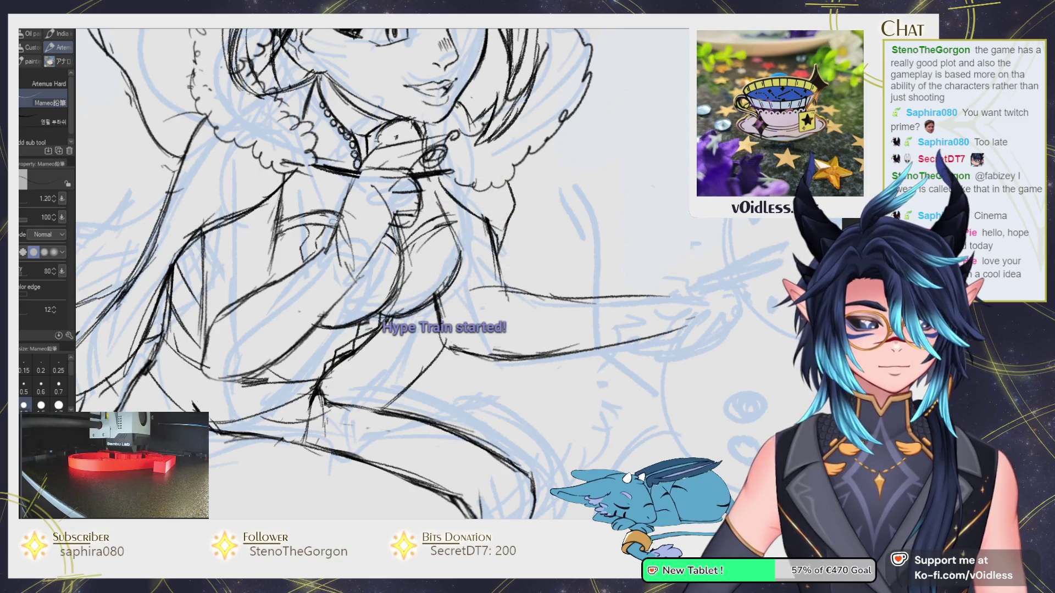
pyautogui.moveTo(366, 291); pyautogui.dragTo(358, 274)
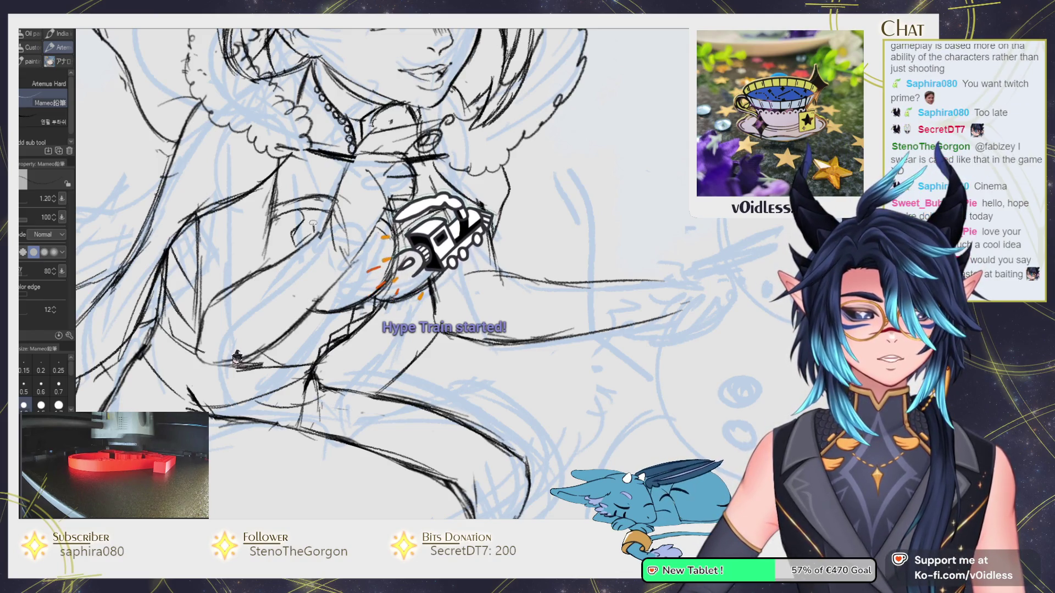
pyautogui.moveTo(385, 275); pyautogui.dragTo(366, 268)
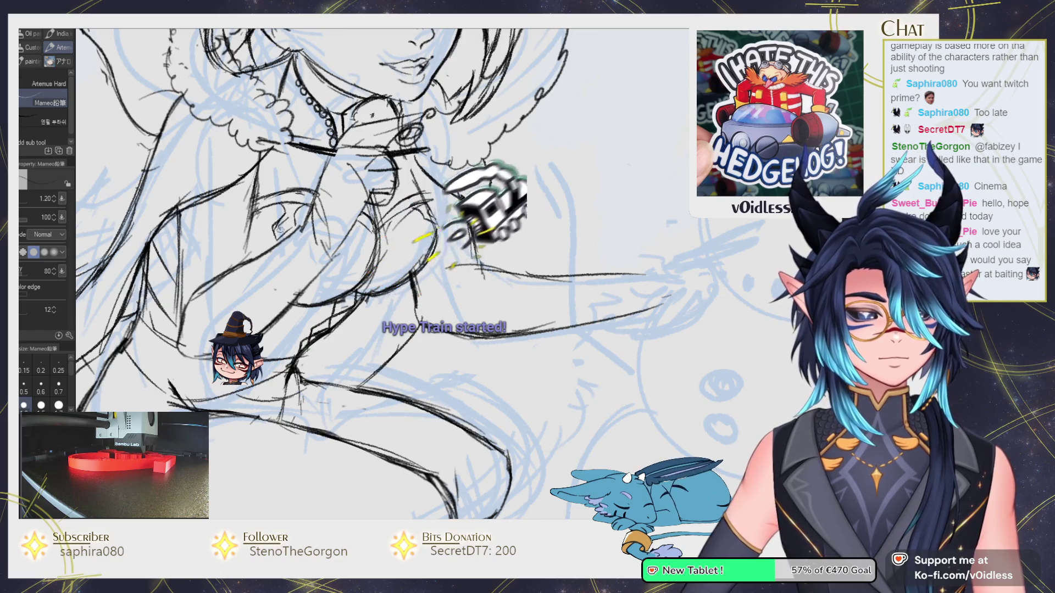
pyautogui.hotkey('ctrl', '-')
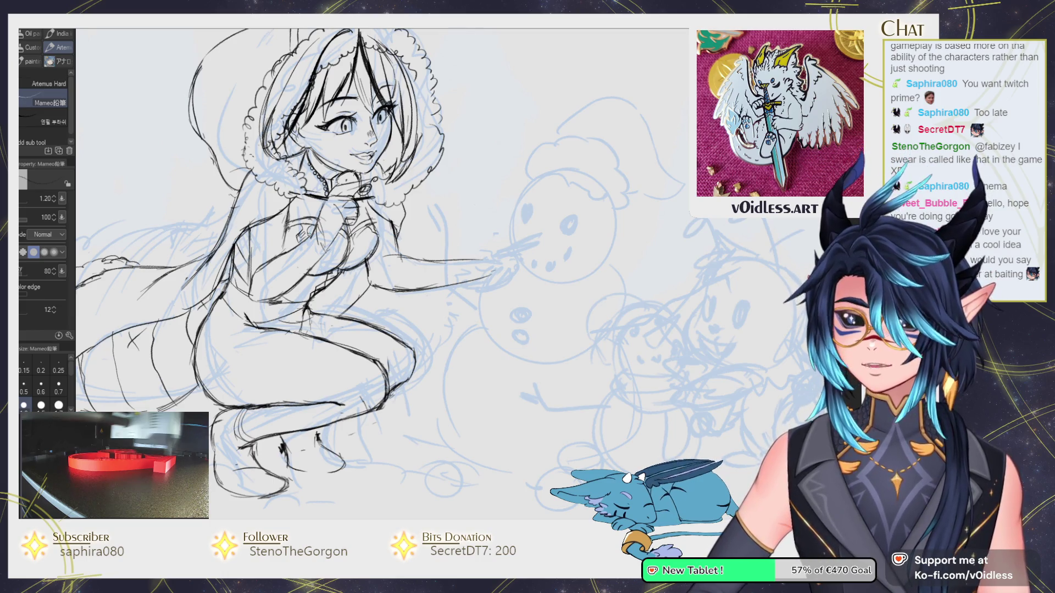
pyautogui.scroll(-3, 296, 328)
pyautogui.scroll(4, 296, 328)
pyautogui.scroll(2, 295, 328)
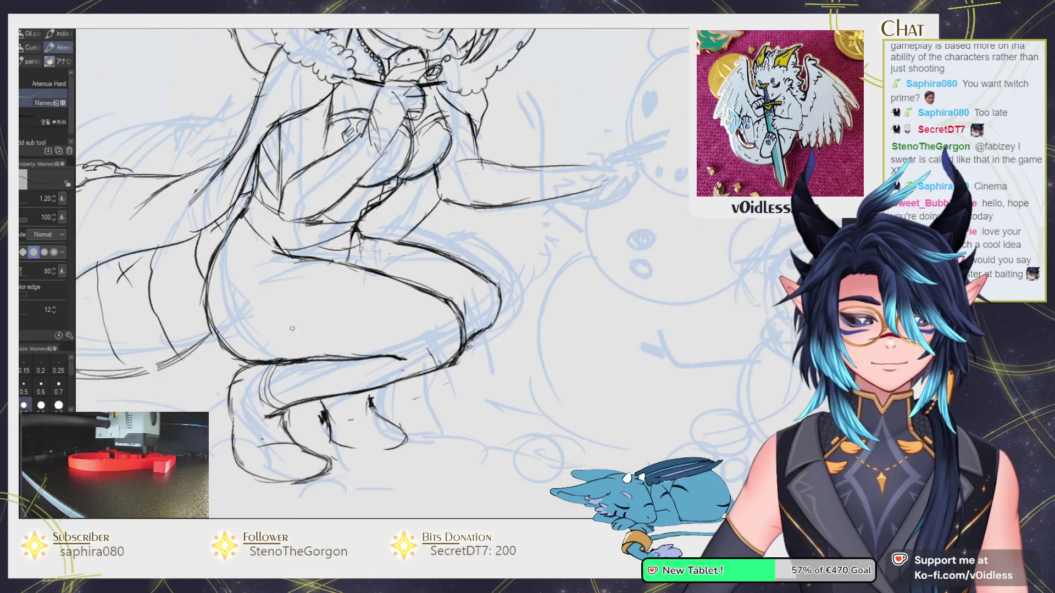
# Redraw bolder leg and hip outlines on a rotated canvas, then zoom out to the full page.
pyautogui.moveTo(101, 348); pyautogui.dragTo(113, 332)
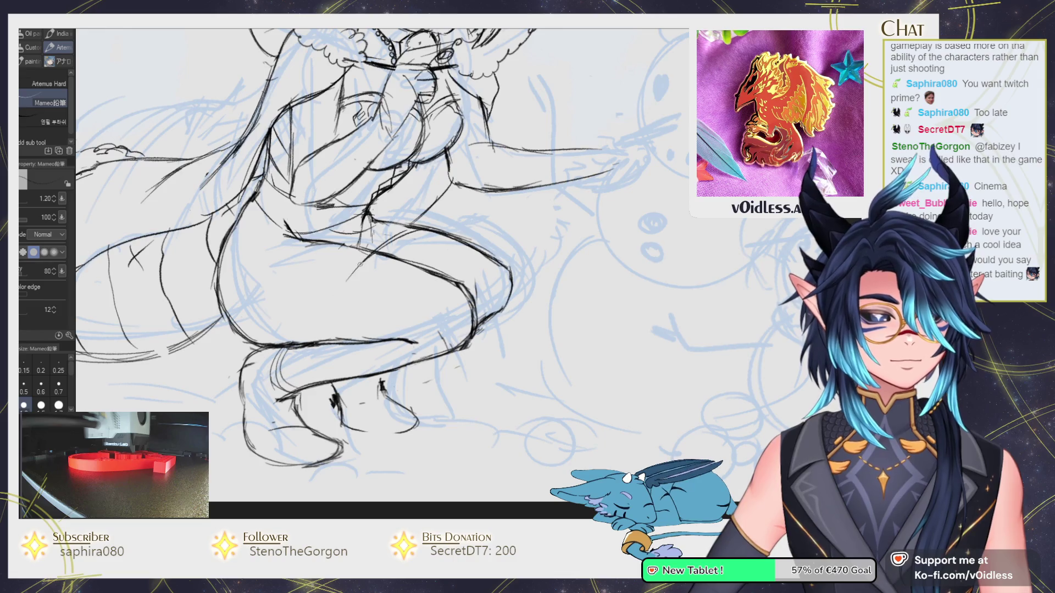
pyautogui.moveTo(330, 310); pyautogui.dragTo(357, 288)
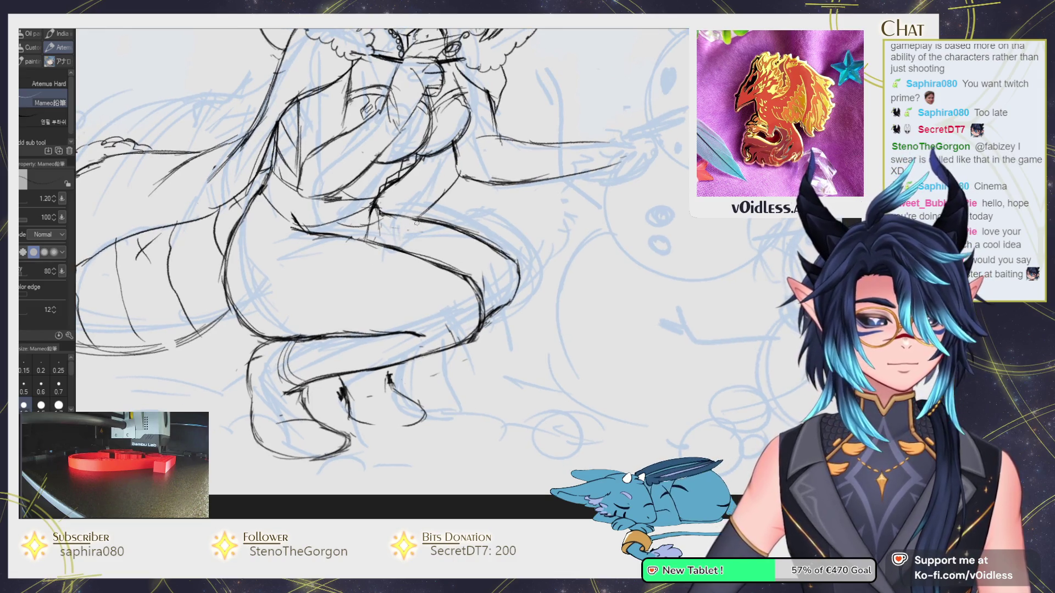
pyautogui.press('e')
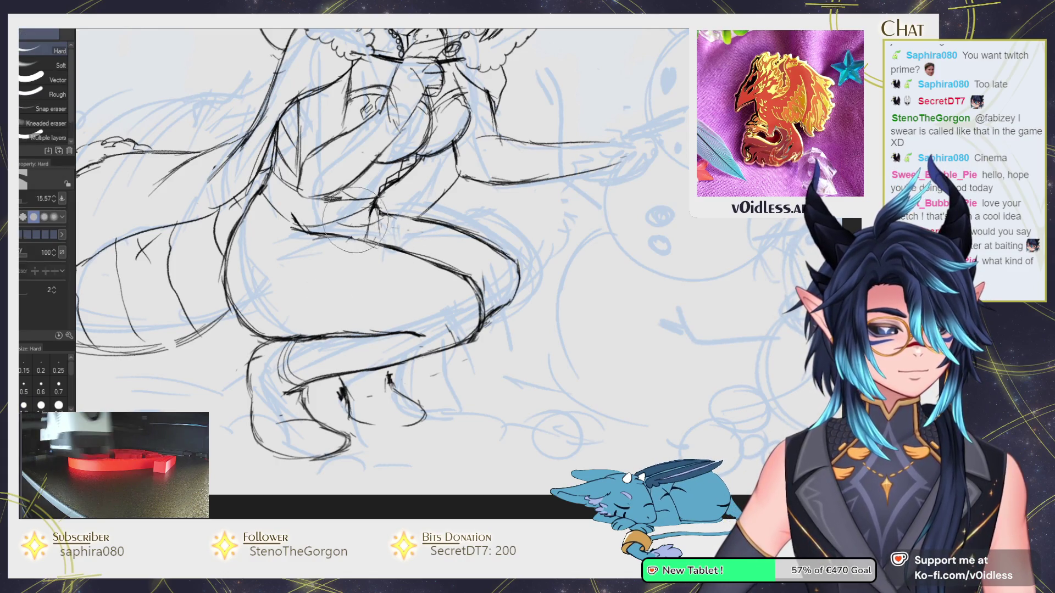
pyautogui.press('p')
pyautogui.hotkey('ctrl', '-')
pyautogui.hotkey('ctrl', '-')
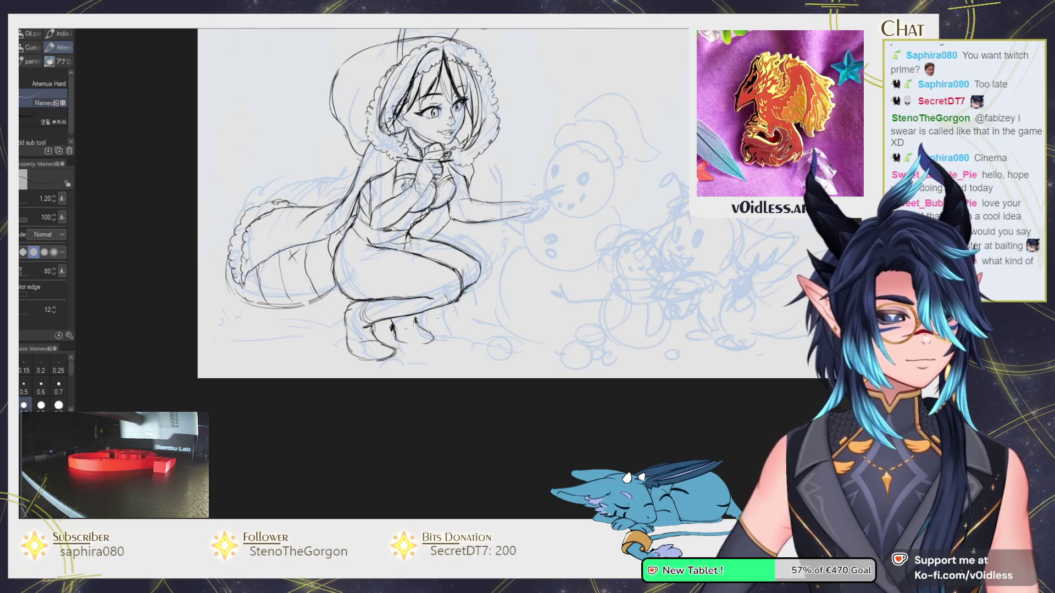
# Ink the leg outlines plus the tail's curved stripes and scalloped fluffy edge.
pyautogui.hotkey('ctrl', '+')
pyautogui.hotkey('ctrl', '+')
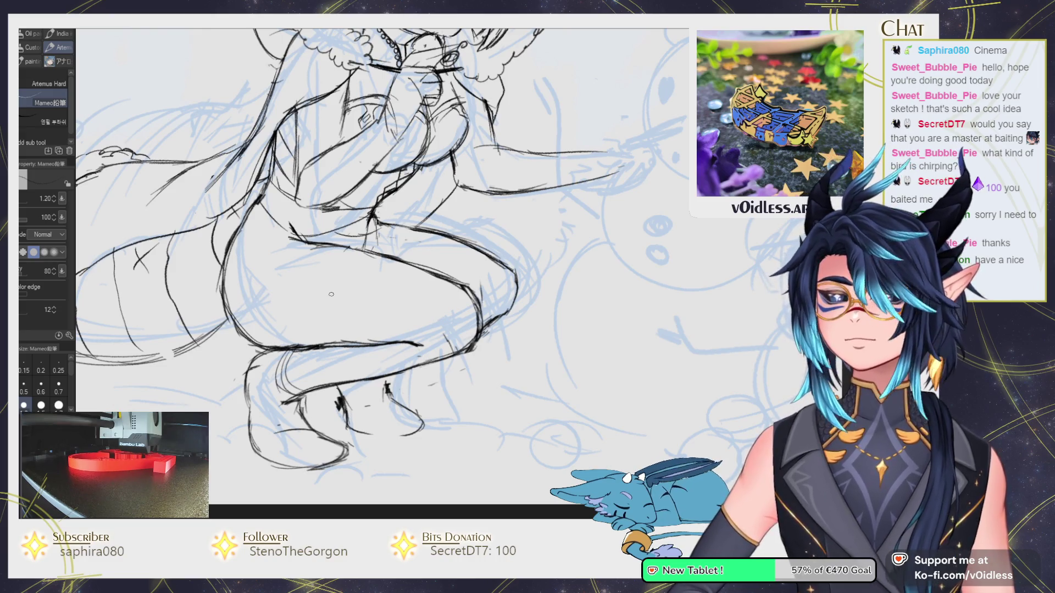
pyautogui.moveTo(365, 265); pyautogui.dragTo(378, 267)
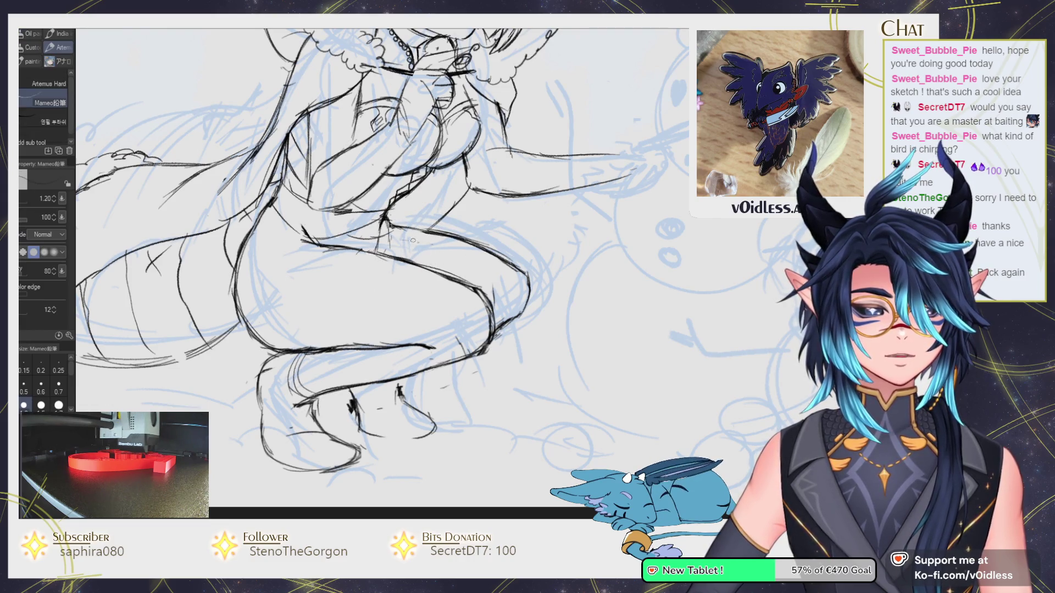
pyautogui.moveTo(362, 290)
pyautogui.mouseDown()
pyautogui.moveTo(358, 323)
pyautogui.moveTo(349, 318)
pyautogui.moveTo(269, 367)
pyautogui.moveTo(308, 354)
pyautogui.moveTo(232, 358)
pyautogui.mouseUp()
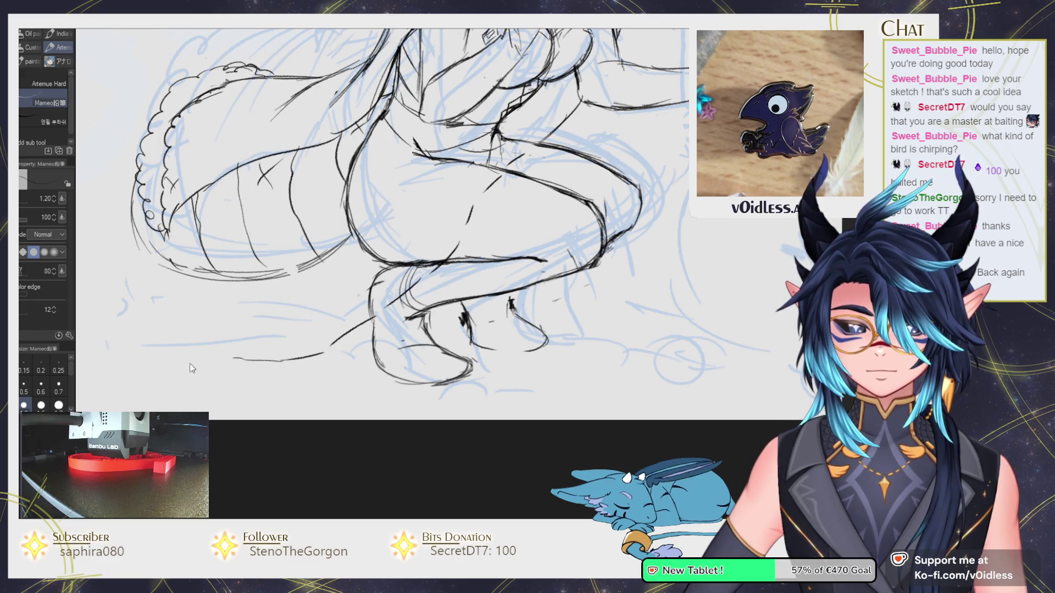
# Ink curves along the lower leg and beside the feet, undoing misplaced short strokes.
pyautogui.scroll(2, 261, 319)
pyautogui.scroll(2, 261, 319)
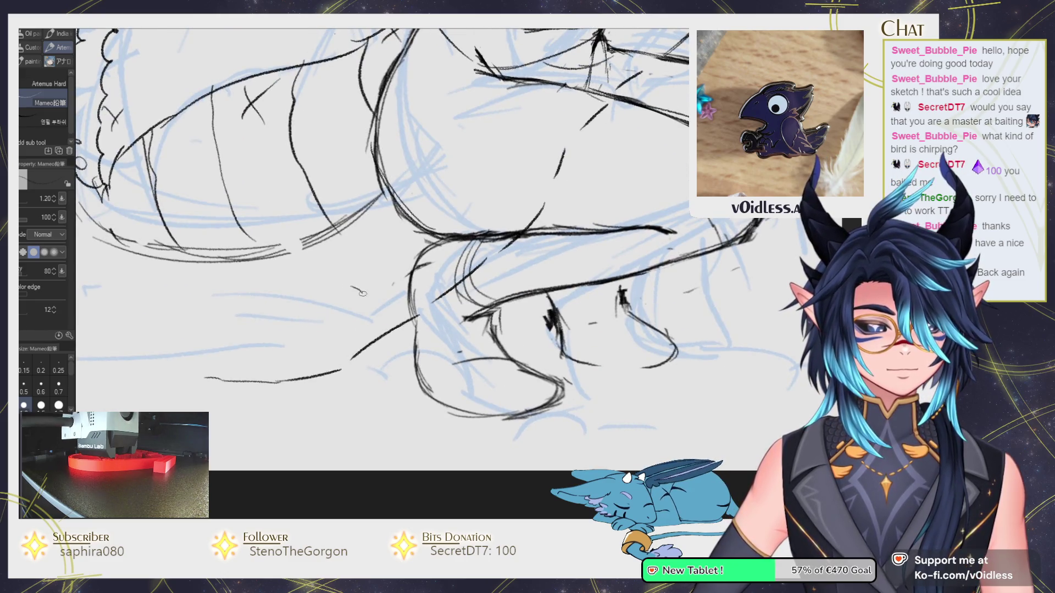
pyautogui.moveTo(354, 287); pyautogui.dragTo(283, 310)
pyautogui.moveTo(345, 284)
pyautogui.mouseDown()
pyautogui.moveTo(393, 278)
pyautogui.moveTo(431, 247)
pyautogui.moveTo(412, 247)
pyautogui.mouseUp()
pyautogui.hotkey('ctrl', 'z')
pyautogui.hotkey('ctrl', 'z')
pyautogui.moveTo(395, 282); pyautogui.dragTo(400, 277)
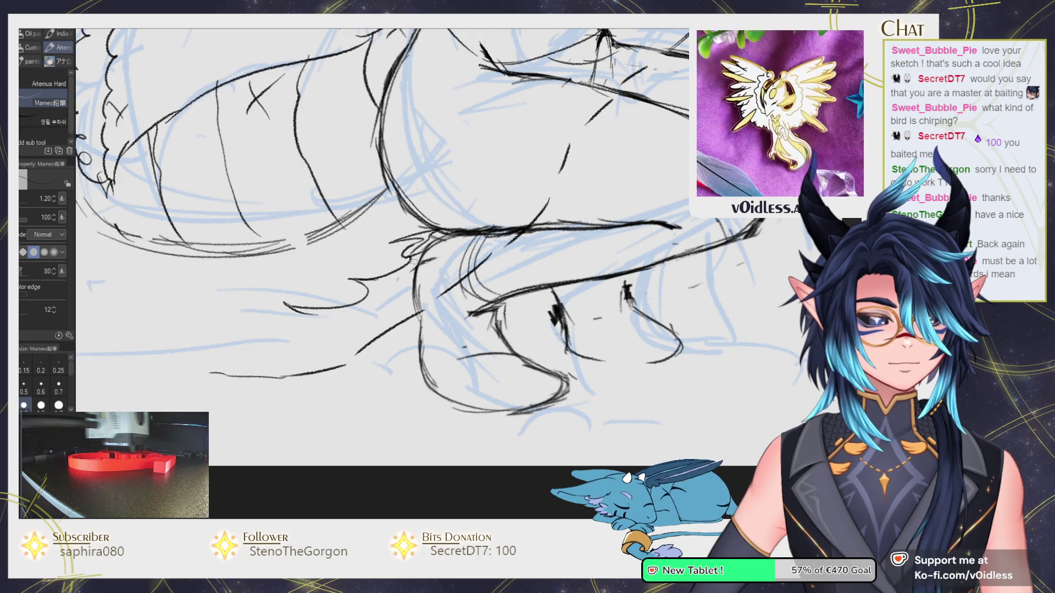
pyautogui.moveTo(378, 291)
pyautogui.mouseDown()
pyautogui.moveTo(360, 304)
pyautogui.moveTo(379, 287)
pyautogui.mouseUp()
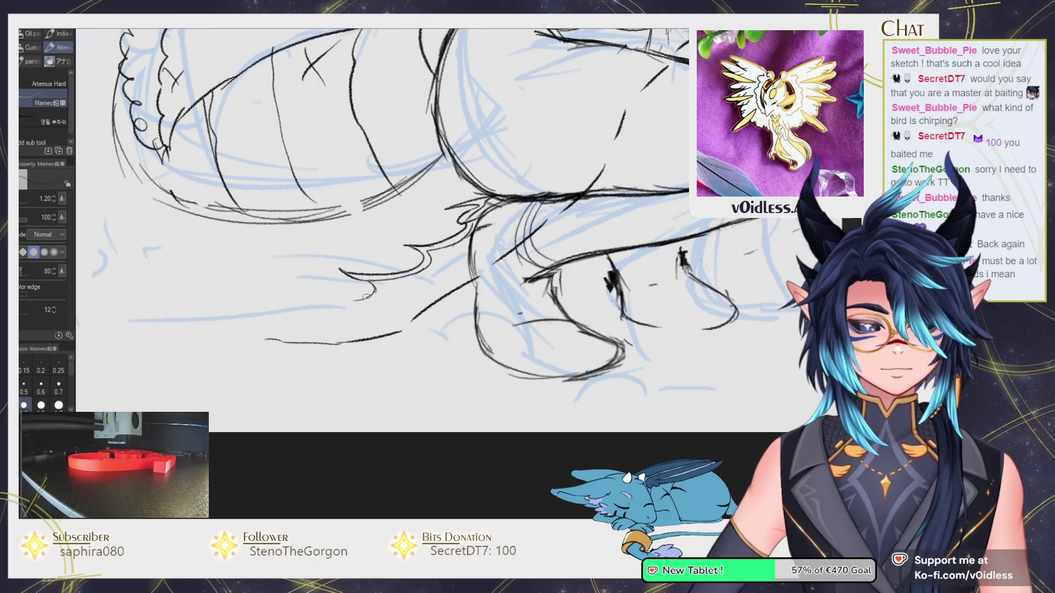
pyautogui.moveTo(293, 301)
pyautogui.mouseDown()
pyautogui.moveTo(377, 290)
pyautogui.moveTo(303, 307)
pyautogui.mouseUp()
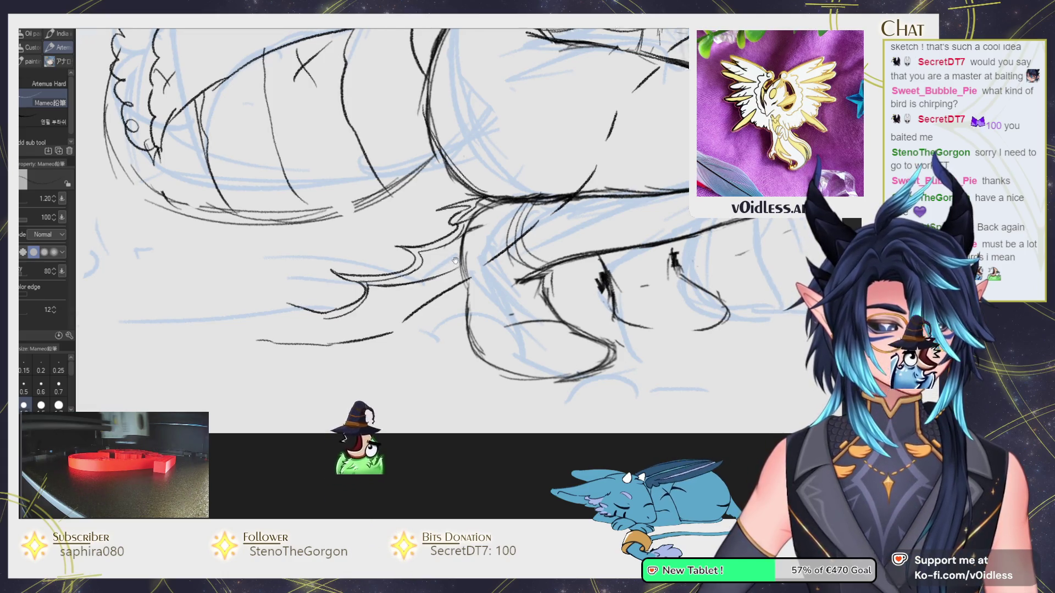
pyautogui.moveTo(362, 270); pyautogui.dragTo(396, 264)
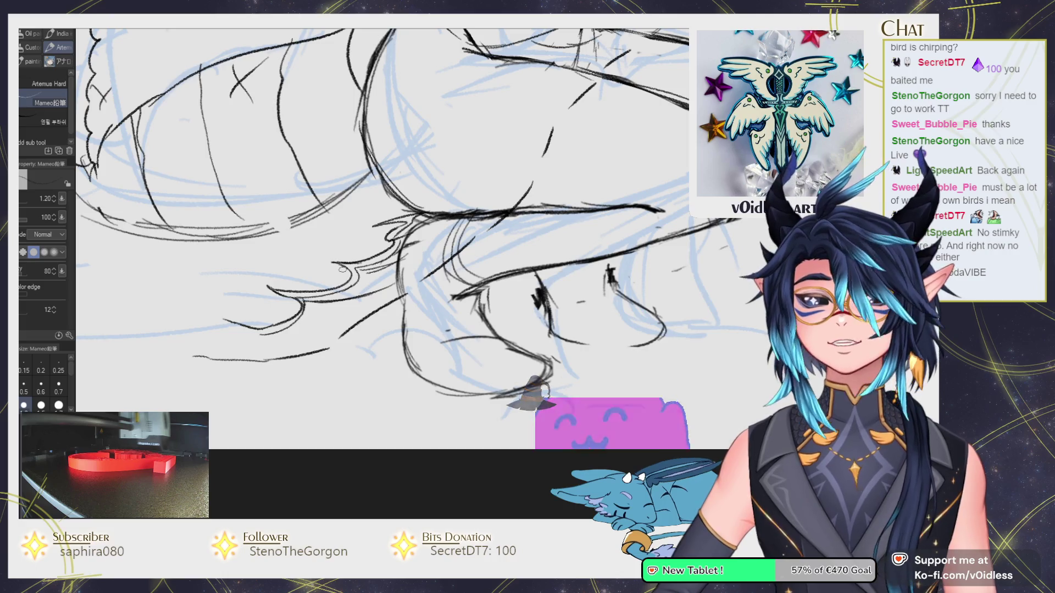
# Extend the lower leg line near the feet, erasing and redrawing one stroke.
pyautogui.moveTo(283, 381); pyautogui.dragTo(336, 353)
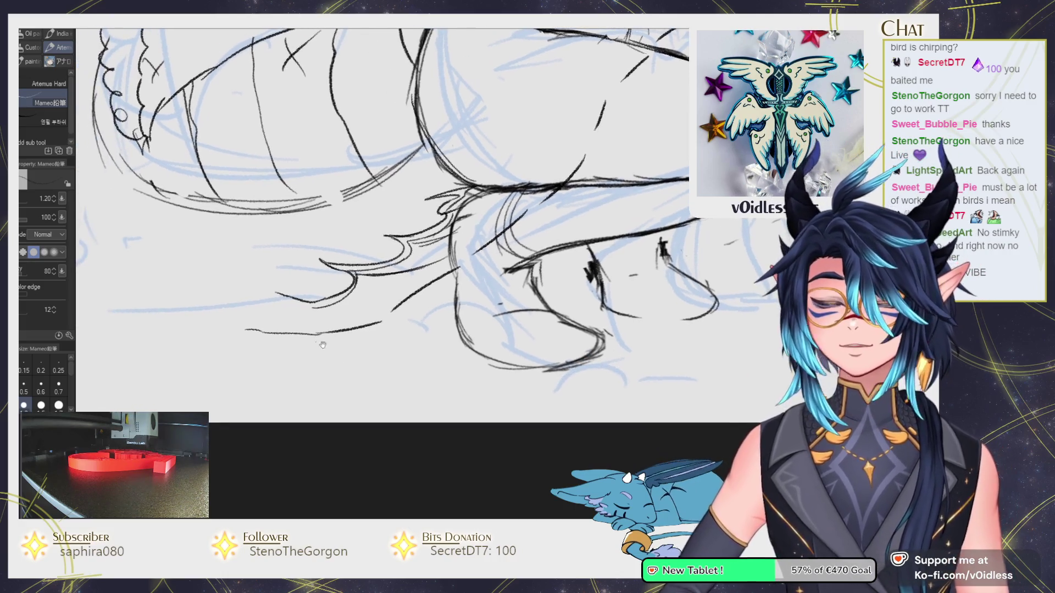
pyautogui.moveTo(224, 357); pyautogui.dragTo(310, 331)
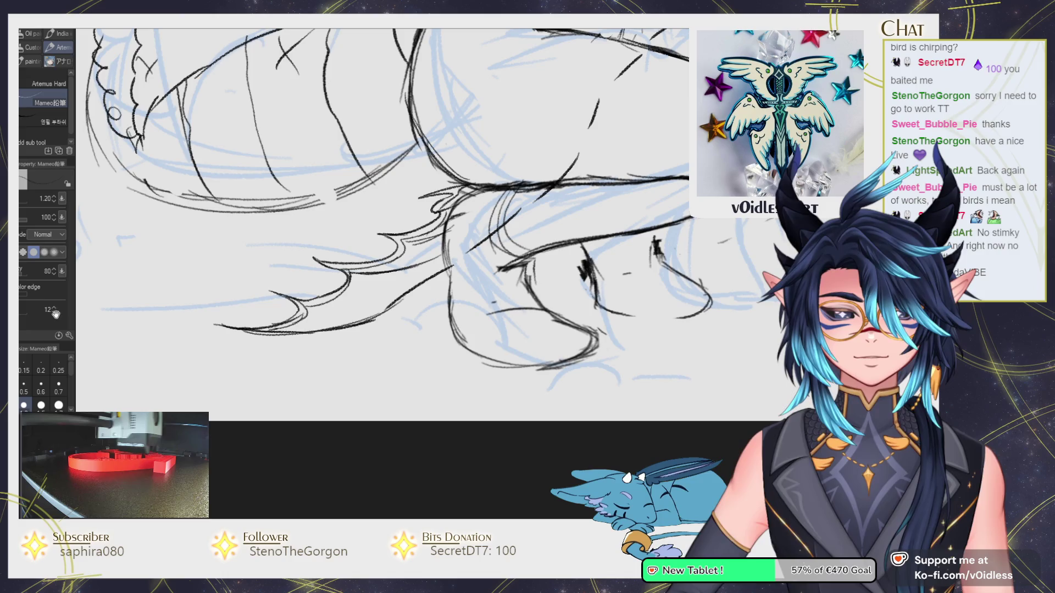
pyautogui.moveTo(307, 331); pyautogui.dragTo(293, 357)
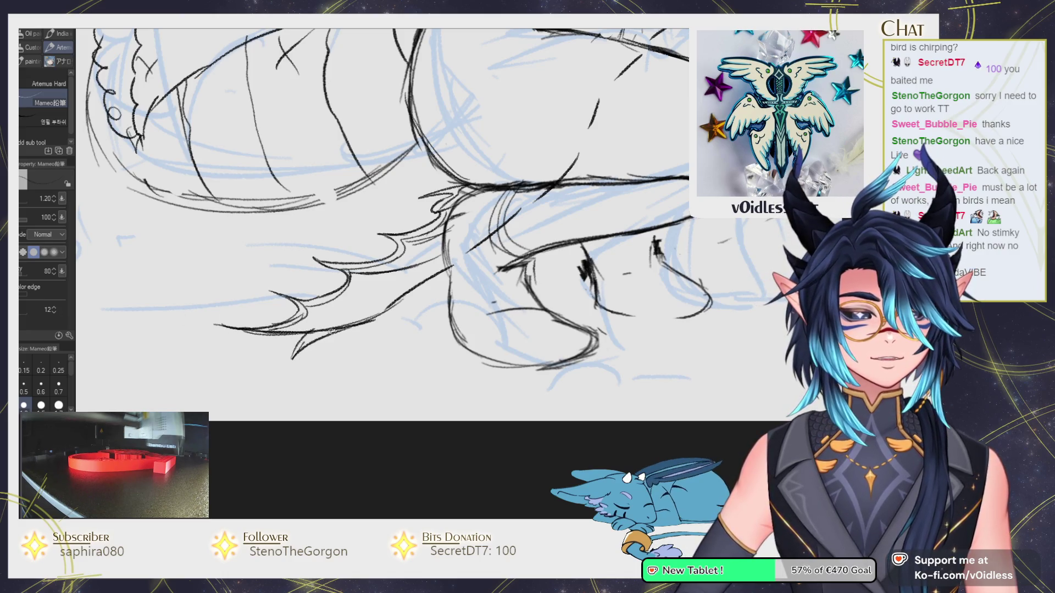
pyautogui.press('e')
pyautogui.moveTo(351, 320); pyautogui.dragTo(289, 344)
pyautogui.press('p')
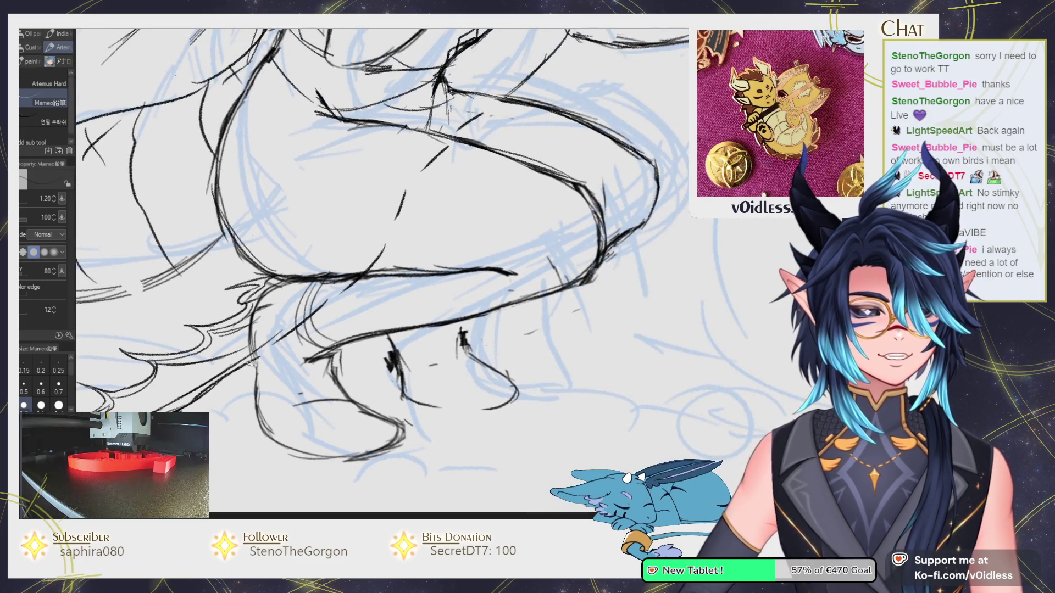
# Erase stray tail-tip strokes, then reposition the view over the legs.
pyautogui.moveTo(434, 239); pyautogui.dragTo(222, 339)
pyautogui.press('e')
pyautogui.moveTo(258, 286)
pyautogui.mouseDown()
pyautogui.moveTo(297, 295)
pyautogui.moveTo(322, 276)
pyautogui.mouseUp()
pyautogui.press('p')
pyautogui.moveTo(260, 330); pyautogui.dragTo(292, 328)
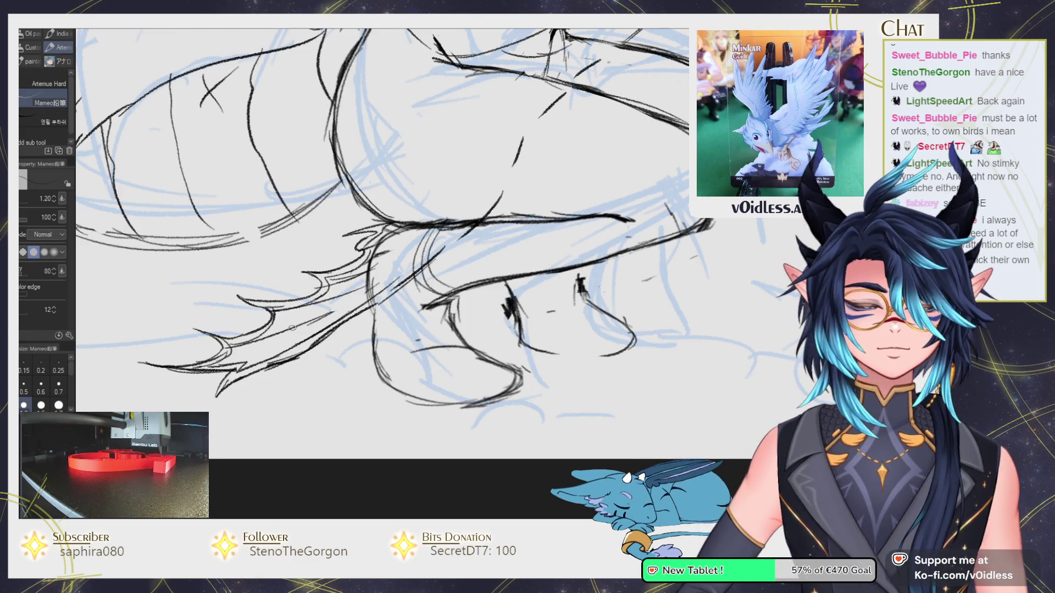
pyautogui.moveTo(293, 328); pyautogui.dragTo(255, 338)
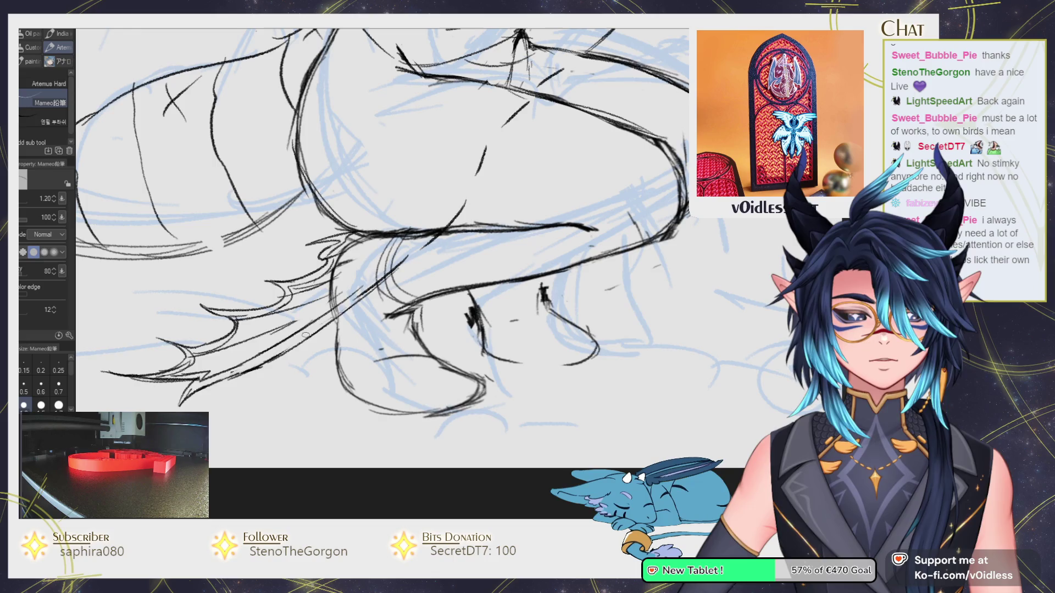
pyautogui.moveTo(446, 218); pyautogui.dragTo(332, 312)
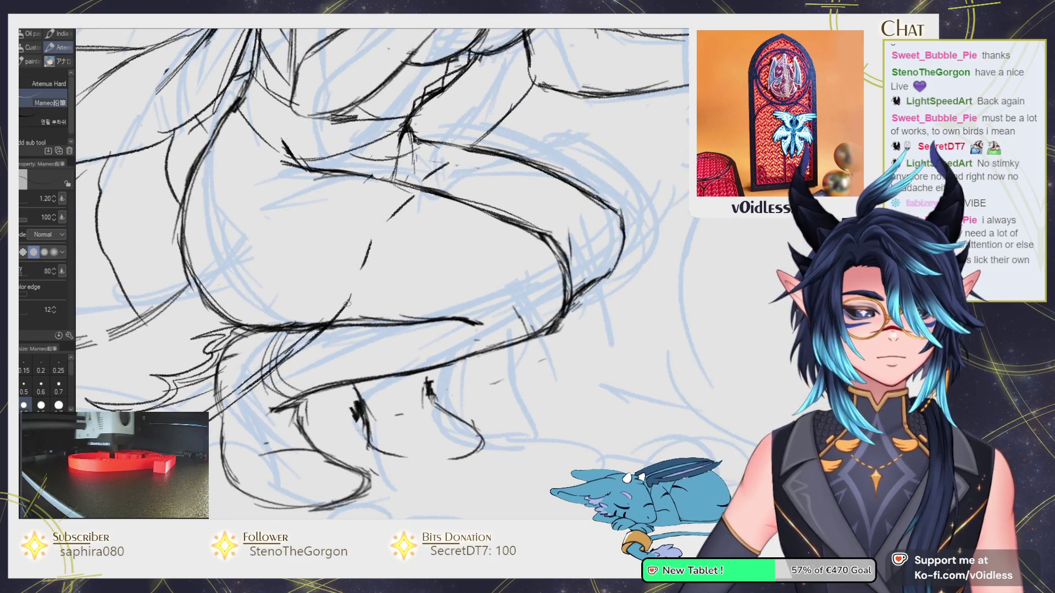
pyautogui.moveTo(174, 361); pyautogui.dragTo(229, 302)
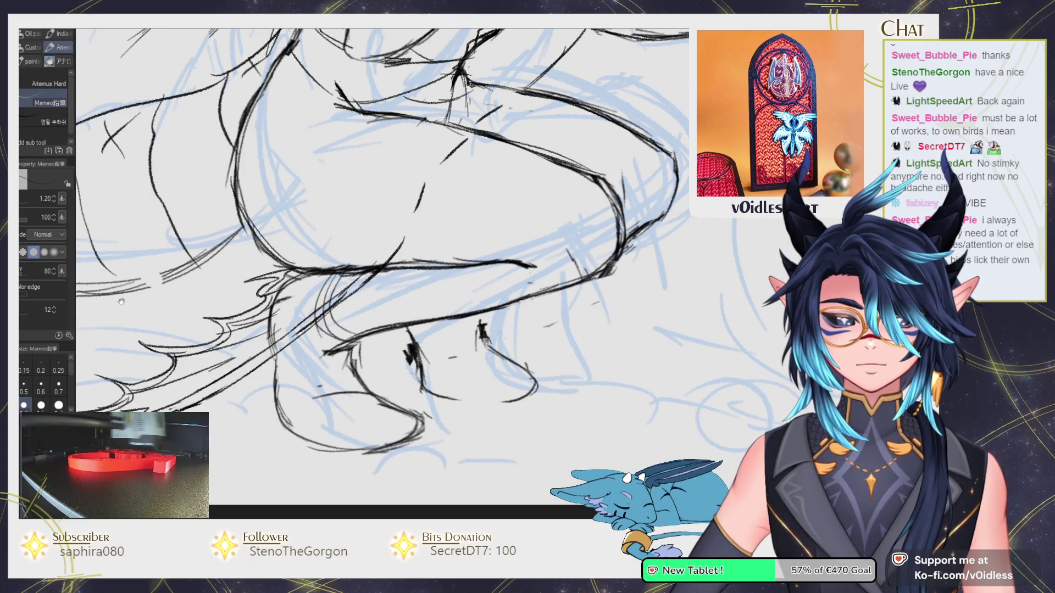
pyautogui.moveTo(230, 332); pyautogui.dragTo(233, 335)
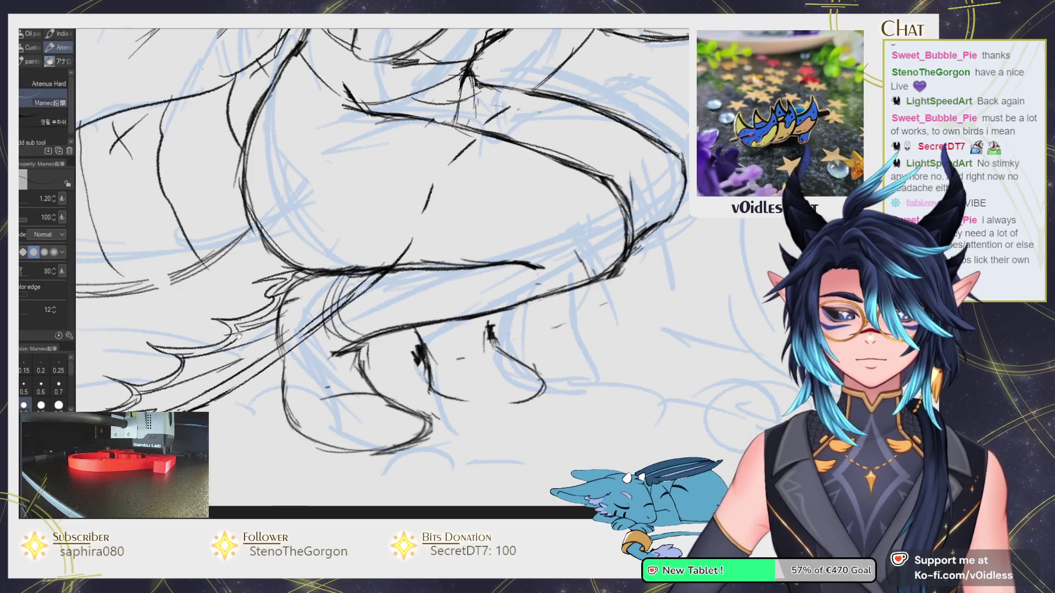
pyautogui.scroll(-5, 233, 335)
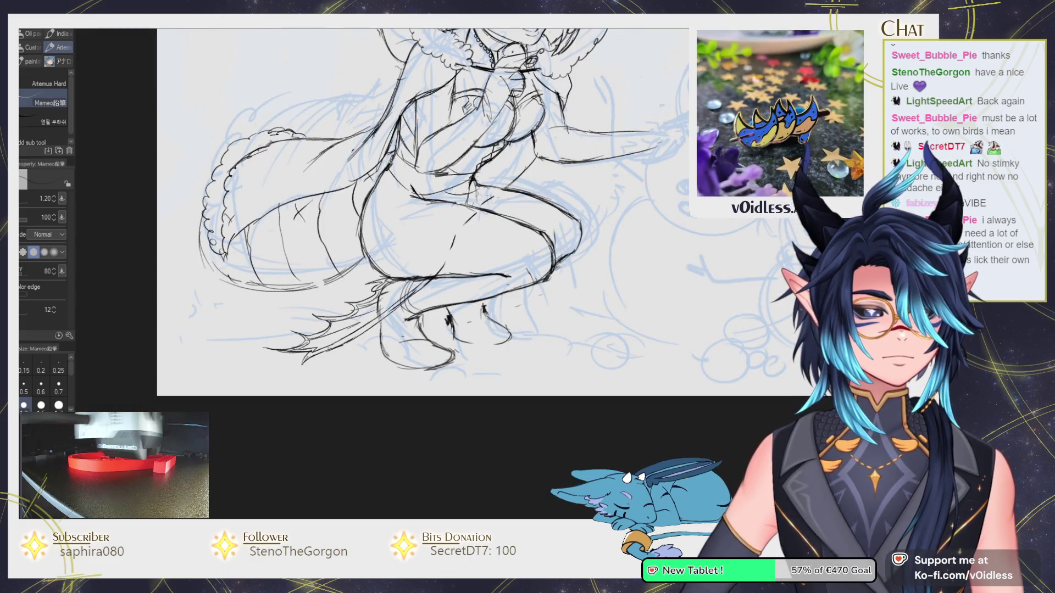
# Lasso the tail tip, deselect, and push its shape with Liquify.
pyautogui.press('m')
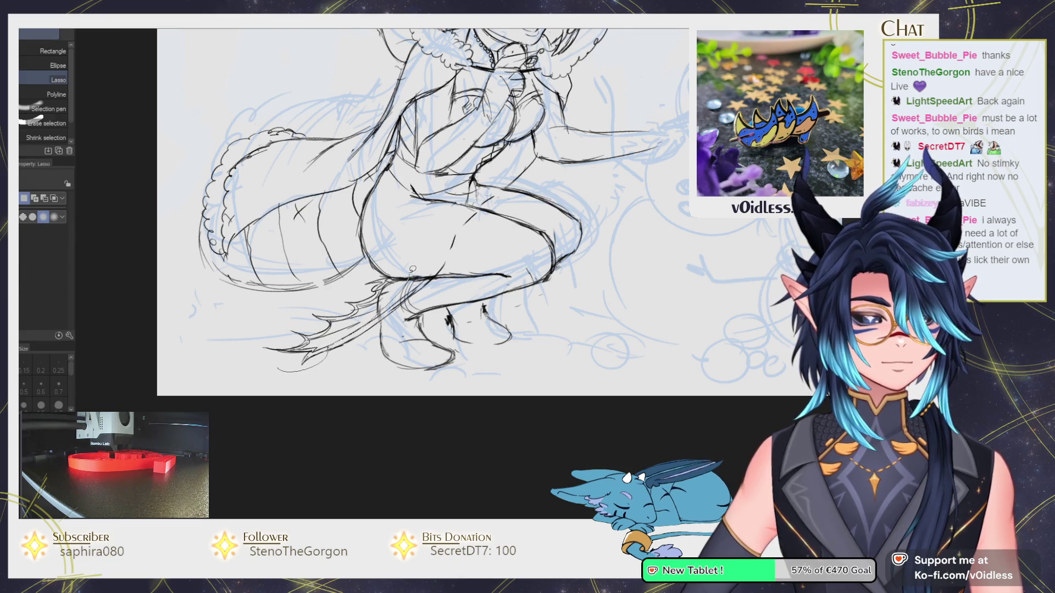
pyautogui.moveTo(304, 312)
pyautogui.mouseDown()
pyautogui.moveTo(244, 330)
pyautogui.moveTo(318, 320)
pyautogui.moveTo(325, 293)
pyautogui.moveTo(258, 327)
pyautogui.moveTo(337, 275)
pyautogui.mouseUp()
pyautogui.hotkey('ctrl', 'd')
pyautogui.press('j')
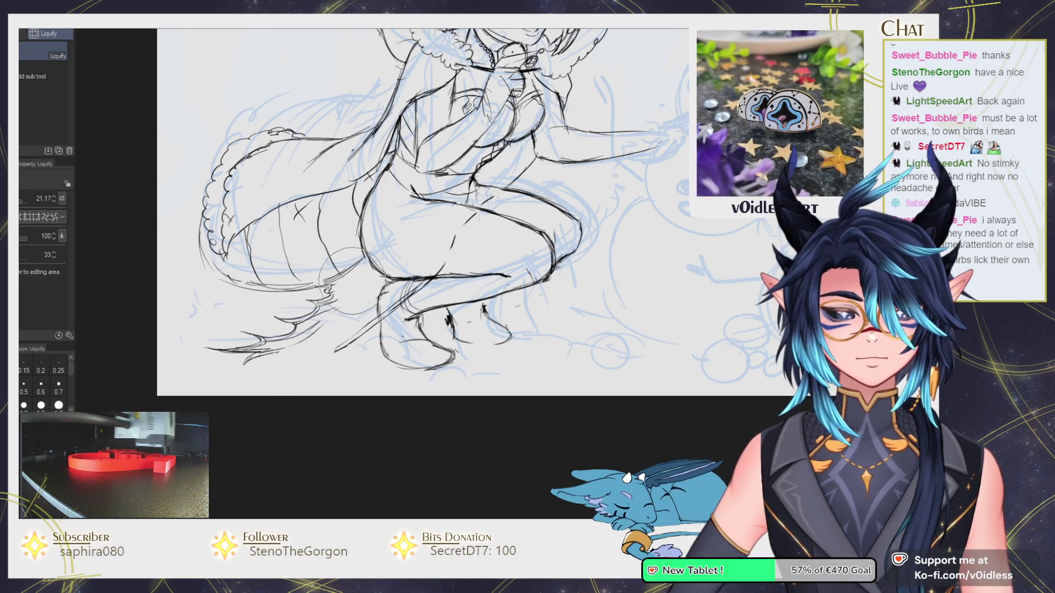
pyautogui.press('p')
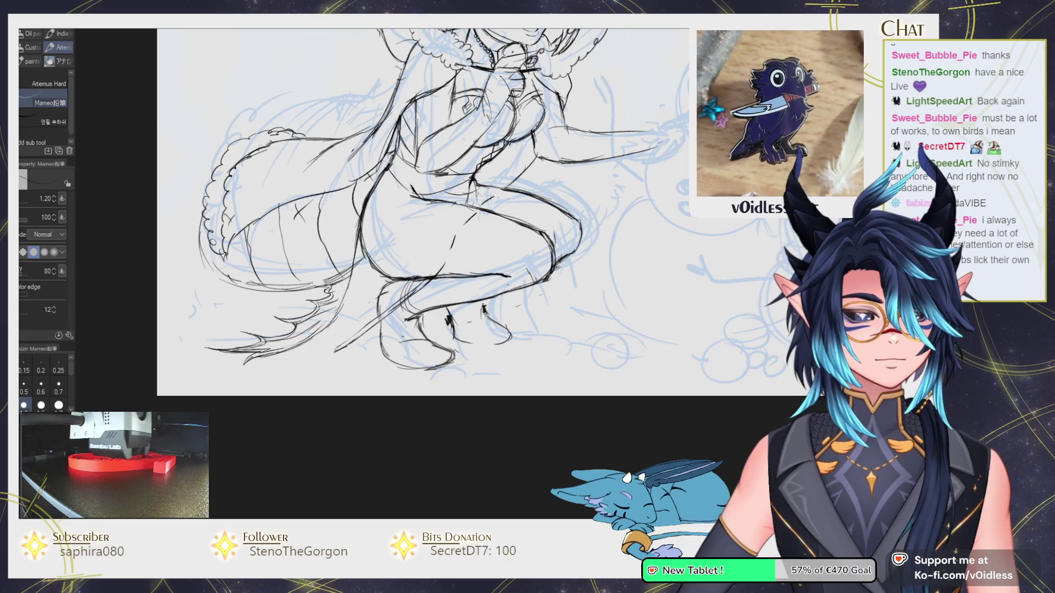
# Undo a thin stray stroke and touch up lines near the feet.
pyautogui.hotkey('ctrl', 'z')
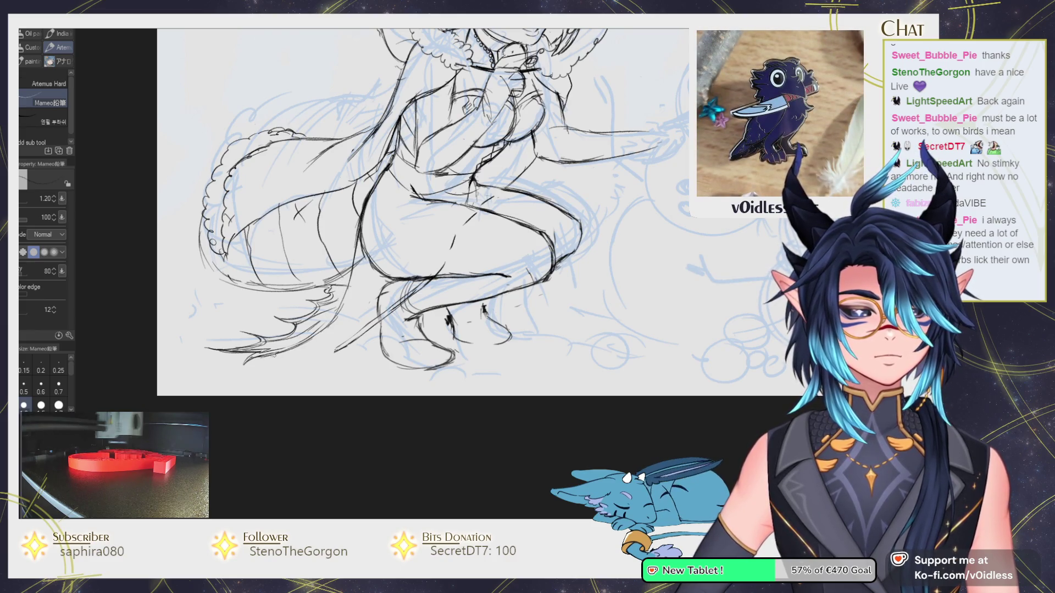
pyautogui.press('e')
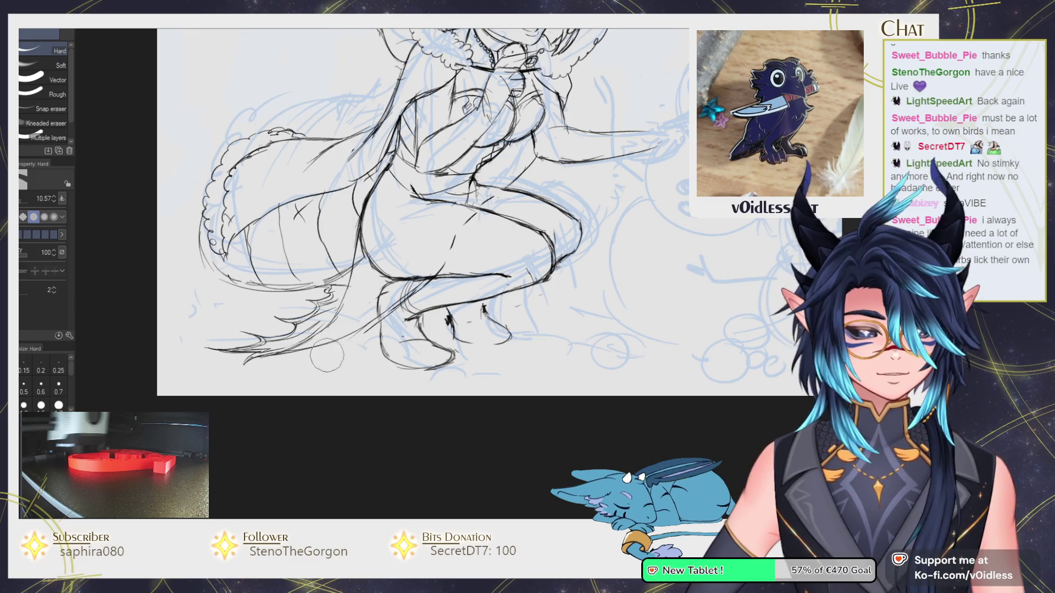
pyautogui.press('p')
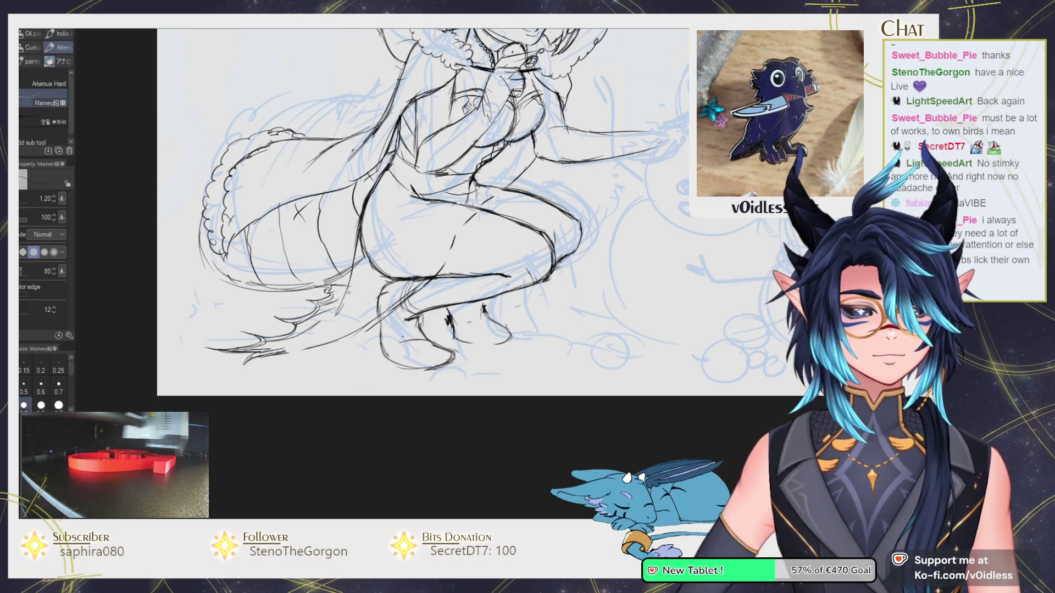
pyautogui.press('e')
pyautogui.press('p')
pyautogui.press('e')
pyautogui.press('p')
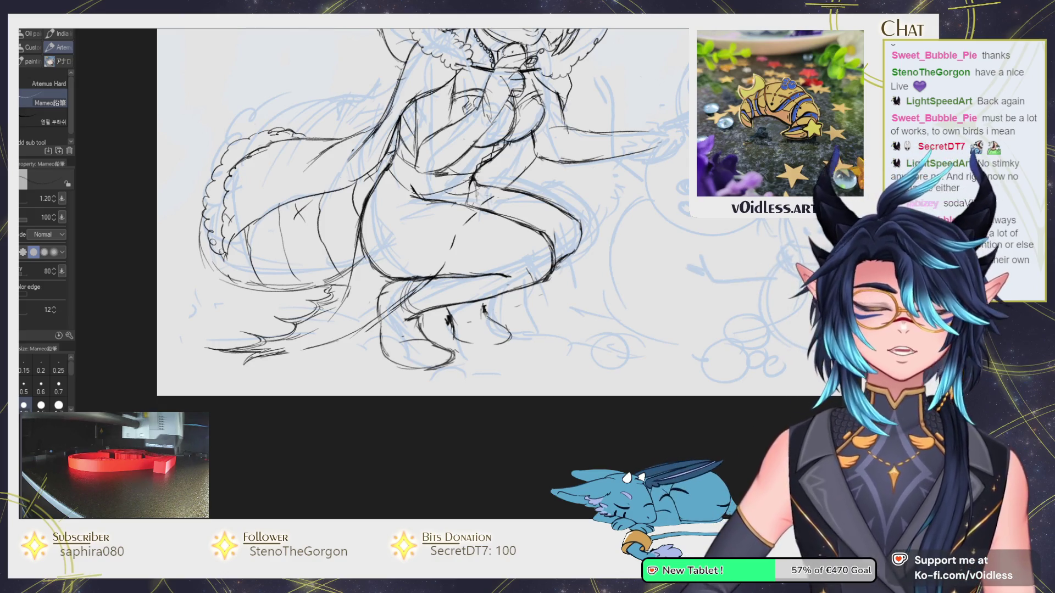
pyautogui.scroll(2, 284, 360)
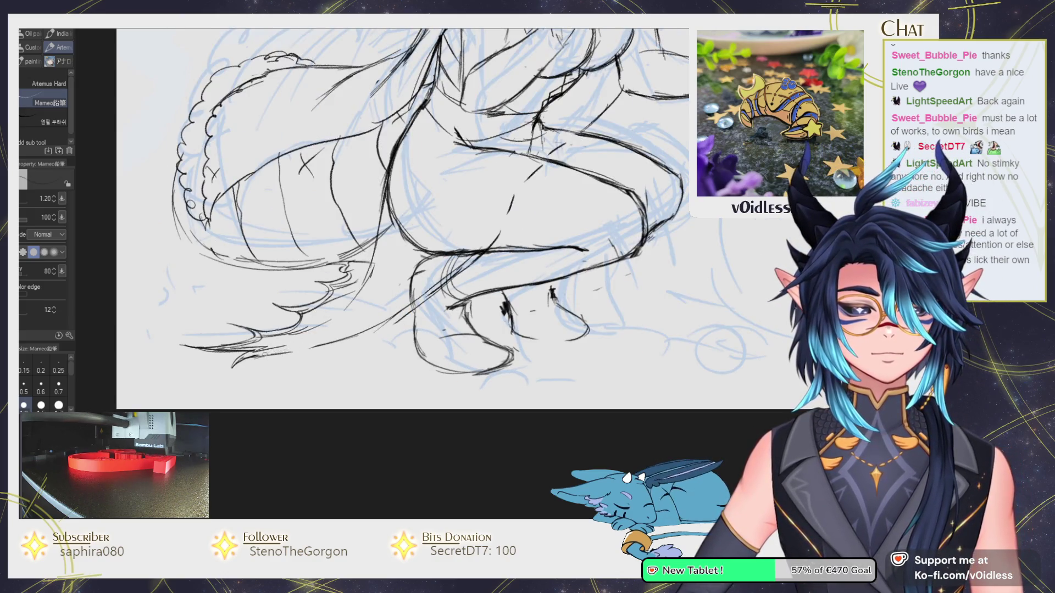
# Ink and redraw the tail's lower edge, undoing a small hooked stroke.
pyautogui.moveTo(288, 345)
pyautogui.mouseDown()
pyautogui.moveTo(388, 323)
pyautogui.moveTo(431, 288)
pyautogui.mouseUp()
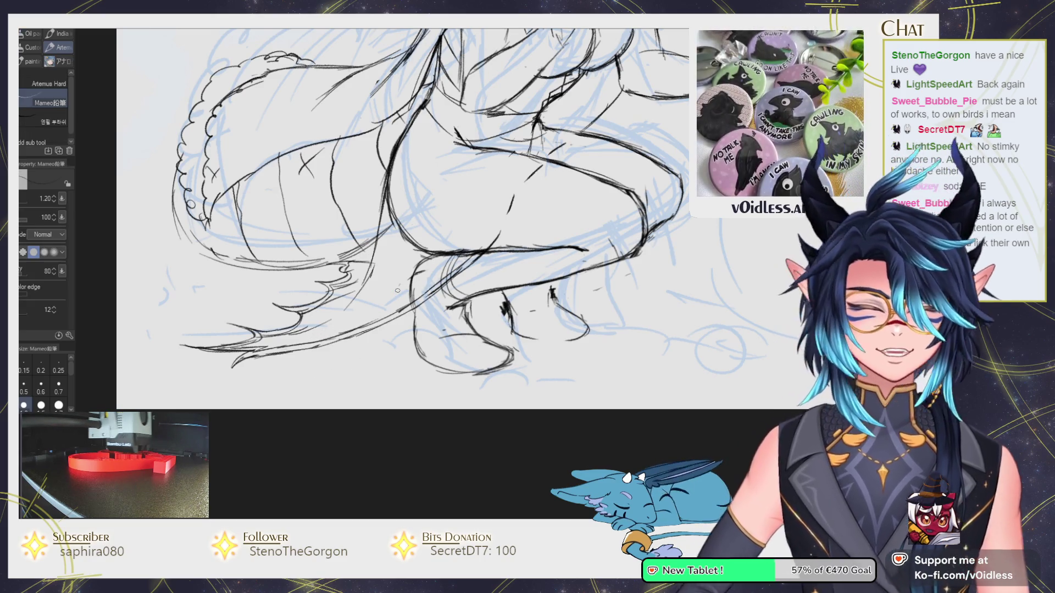
pyautogui.moveTo(358, 330); pyautogui.dragTo(333, 295)
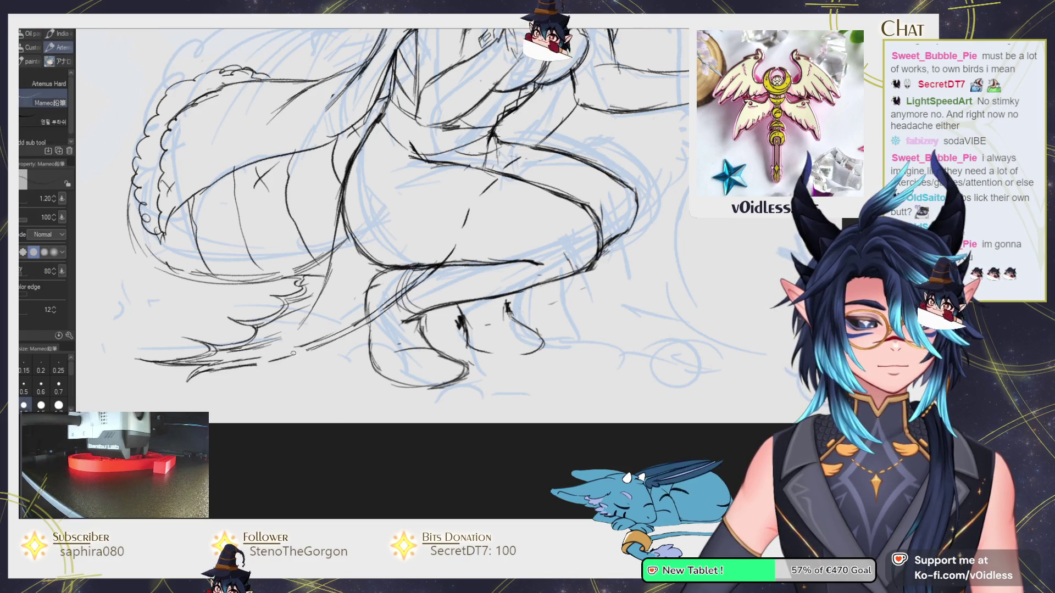
pyautogui.press('e')
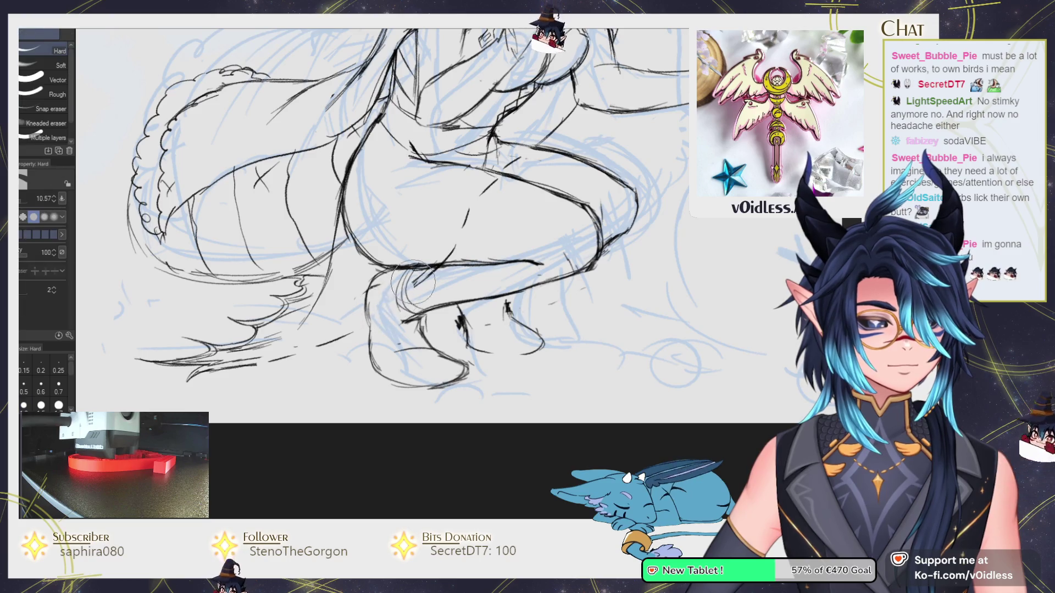
pyautogui.press('p')
pyautogui.scroll(3, 450, 248)
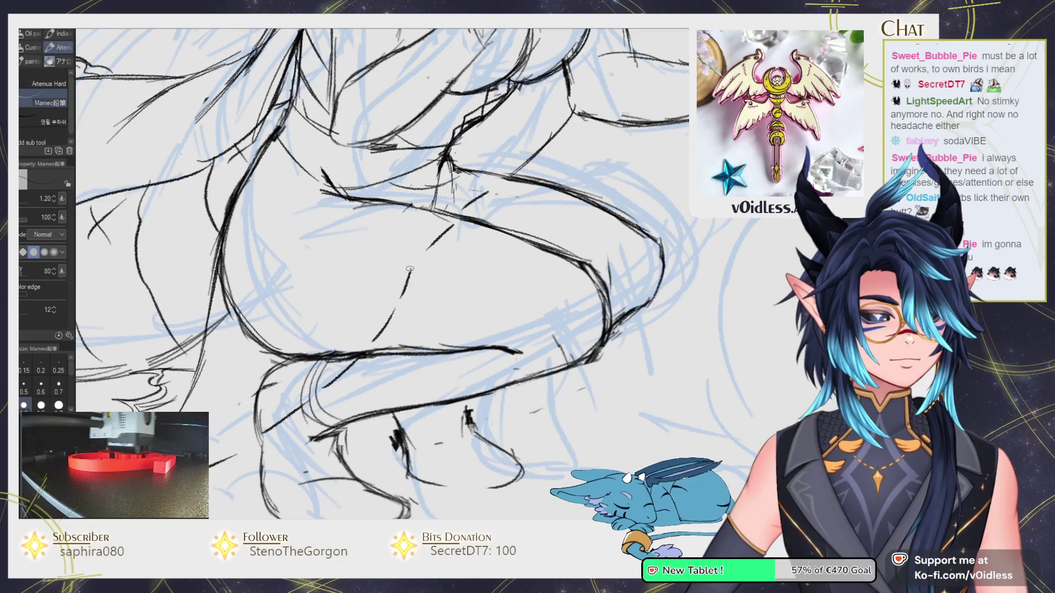
pyautogui.hotkey('ctrl', 'z')
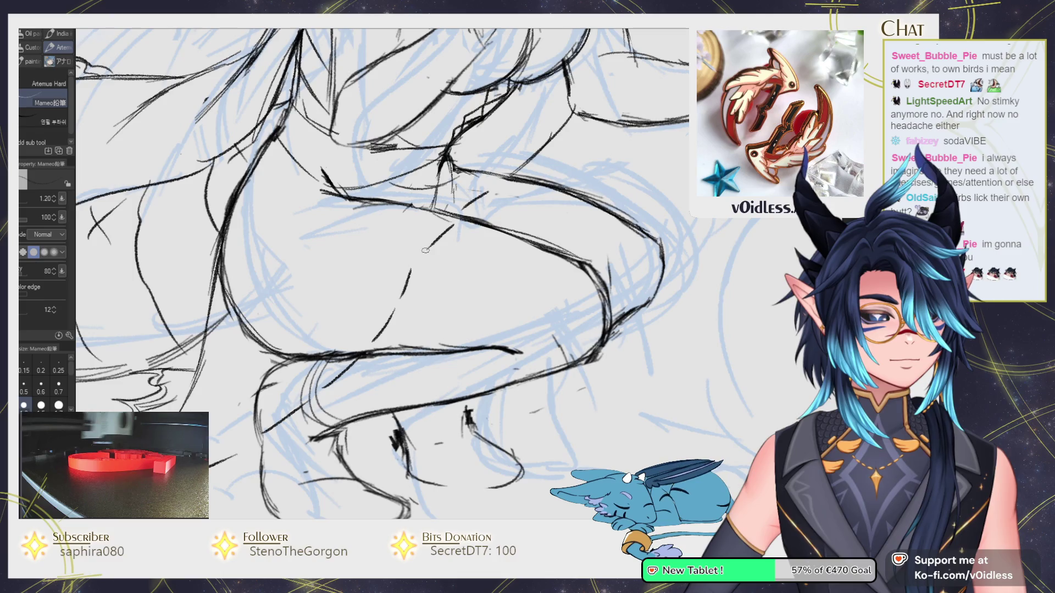
# Draw a short dark crease stroke on the hip line, redoing it once.
pyautogui.moveTo(422, 252)
pyautogui.mouseDown()
pyautogui.moveTo(415, 258)
pyautogui.moveTo(369, 203)
pyautogui.mouseUp()
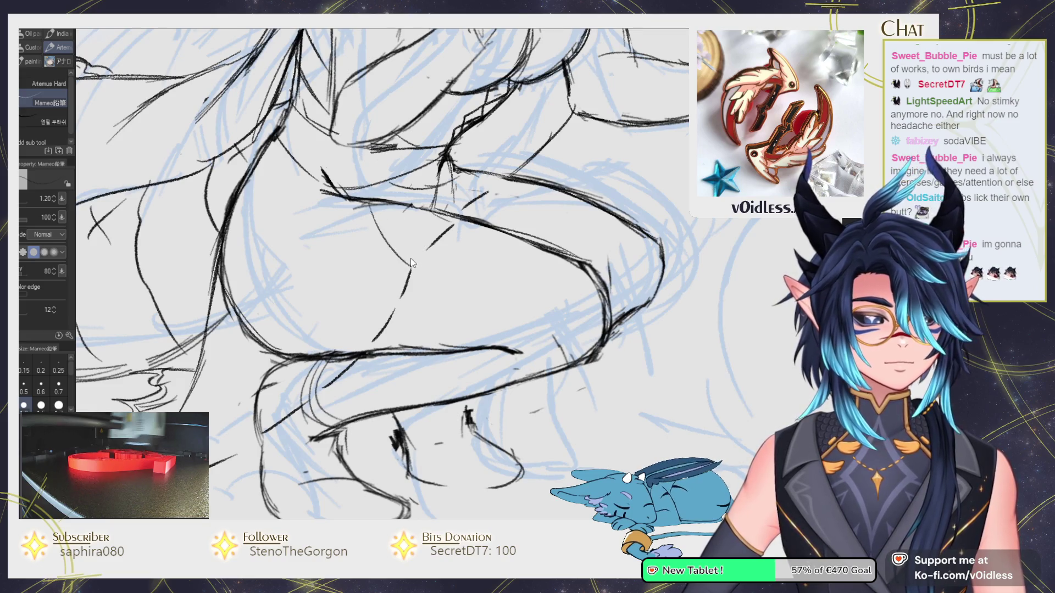
pyautogui.hotkey('ctrl', 'z')
pyautogui.moveTo(424, 248); pyautogui.dragTo(411, 238)
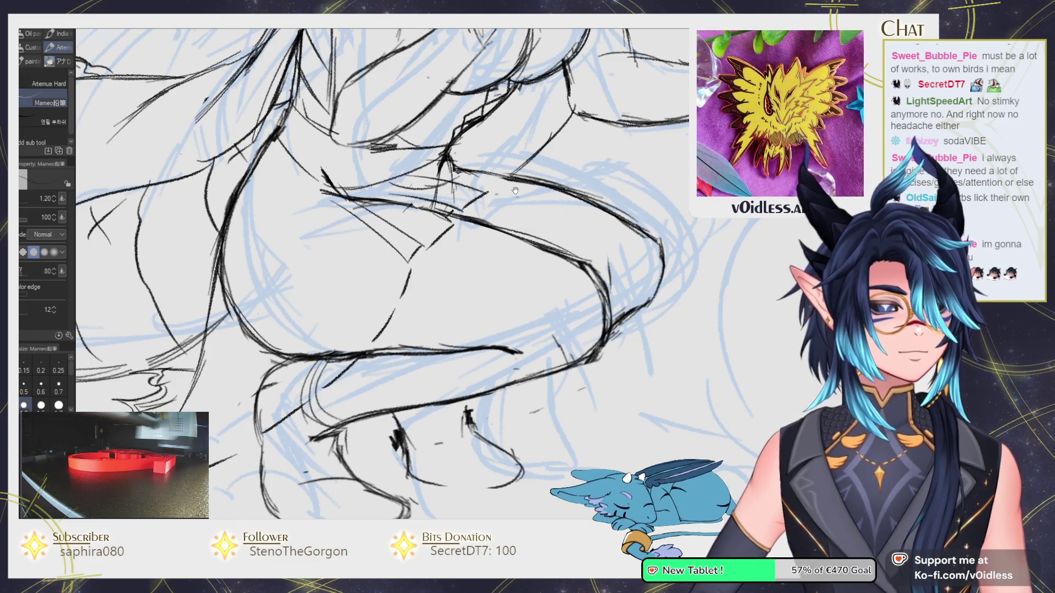
pyautogui.moveTo(483, 192); pyautogui.dragTo(435, 217)
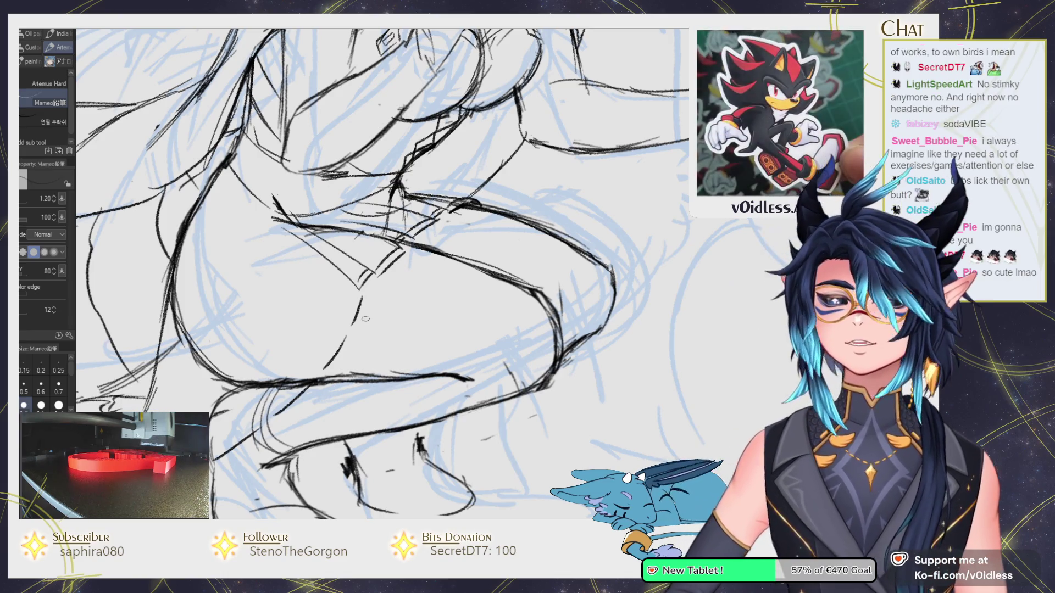
# Add short strokes on the thigh and knee, replacing the long diagonal stroke.
pyautogui.moveTo(347, 329); pyautogui.dragTo(357, 304)
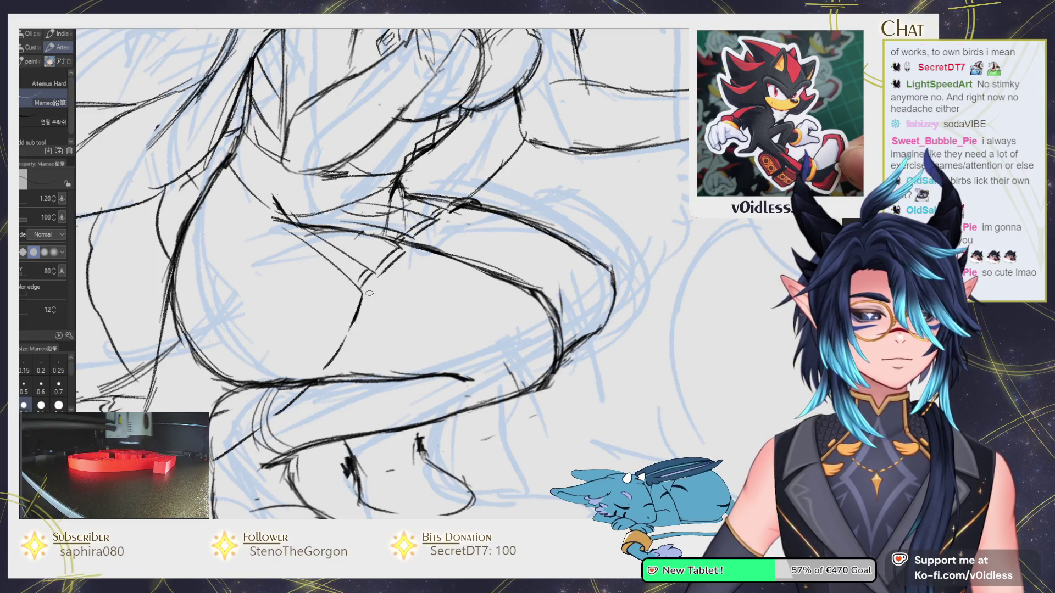
pyautogui.moveTo(339, 326); pyautogui.dragTo(337, 334)
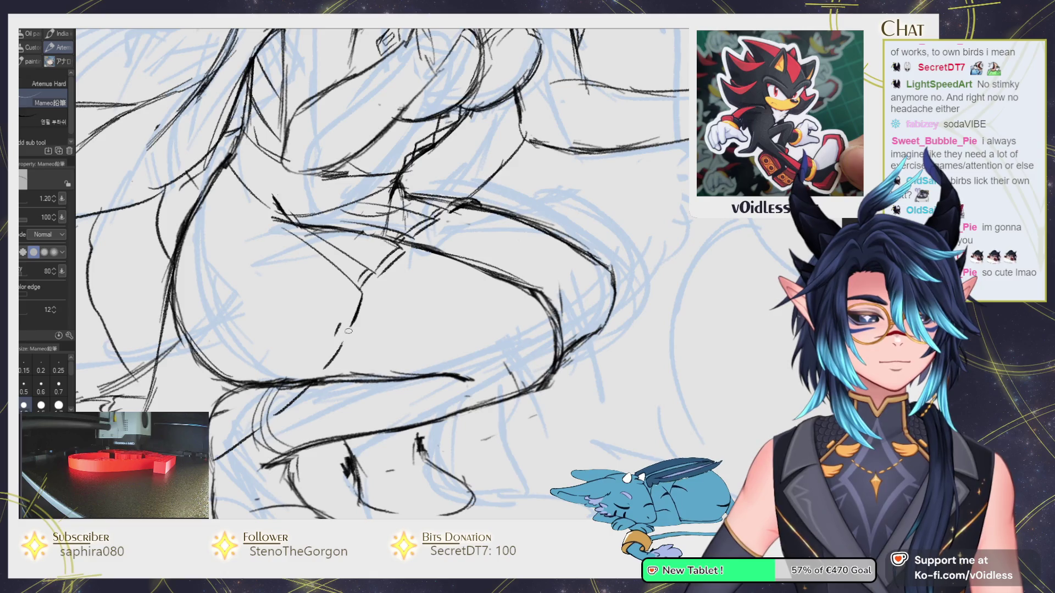
pyautogui.hotkey('ctrl', 'z')
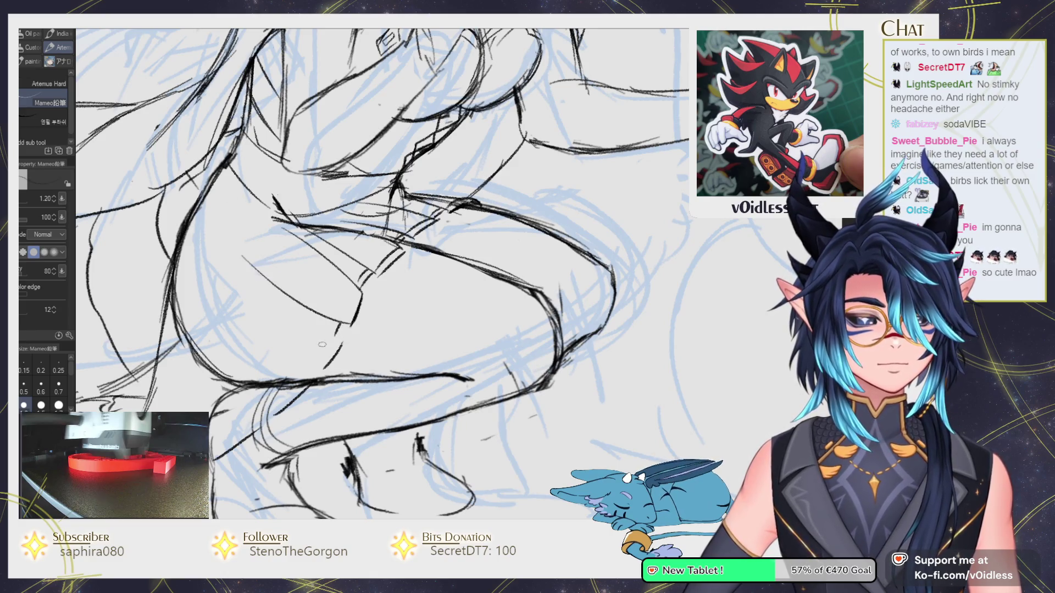
pyautogui.moveTo(350, 325); pyautogui.dragTo(302, 296)
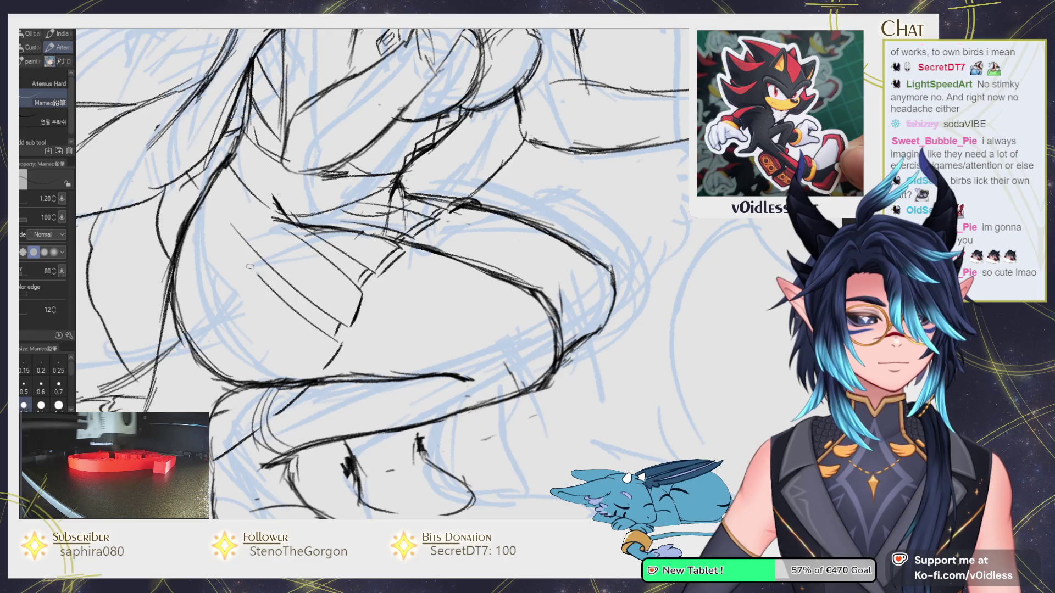
# Hatch the skirt fold above the crouched legs.
pyautogui.moveTo(308, 367); pyautogui.dragTo(322, 279)
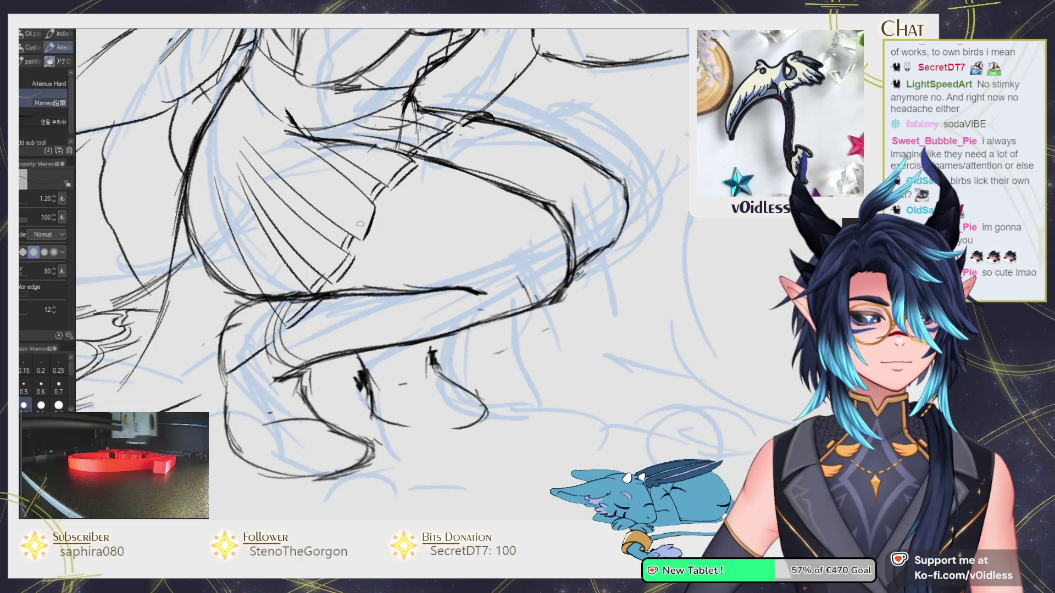
pyautogui.moveTo(265, 310); pyautogui.dragTo(325, 222)
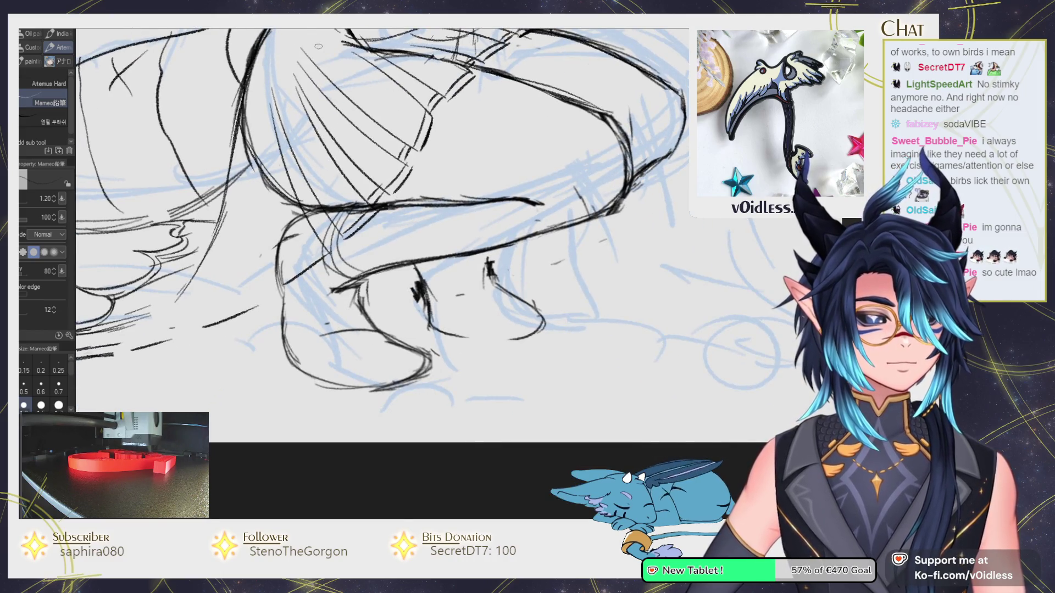
pyautogui.moveTo(260, 289)
pyautogui.mouseDown()
pyautogui.moveTo(306, 309)
pyautogui.moveTo(306, 299)
pyautogui.mouseUp()
pyautogui.moveTo(321, 237); pyautogui.dragTo(330, 305)
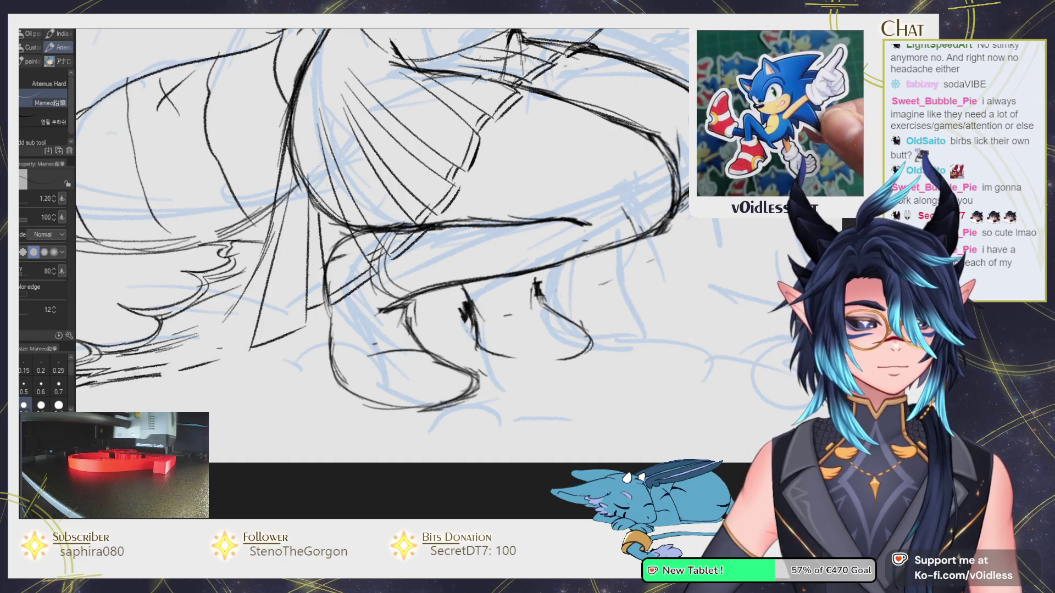
pyautogui.moveTo(316, 148); pyautogui.dragTo(324, 236)
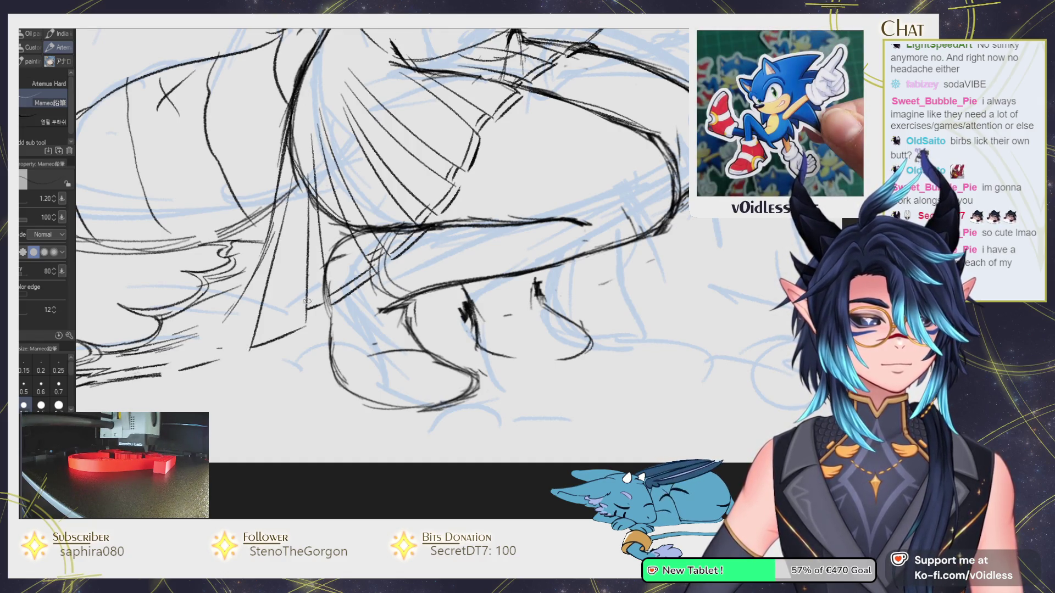
pyautogui.moveTo(258, 363); pyautogui.dragTo(333, 331)
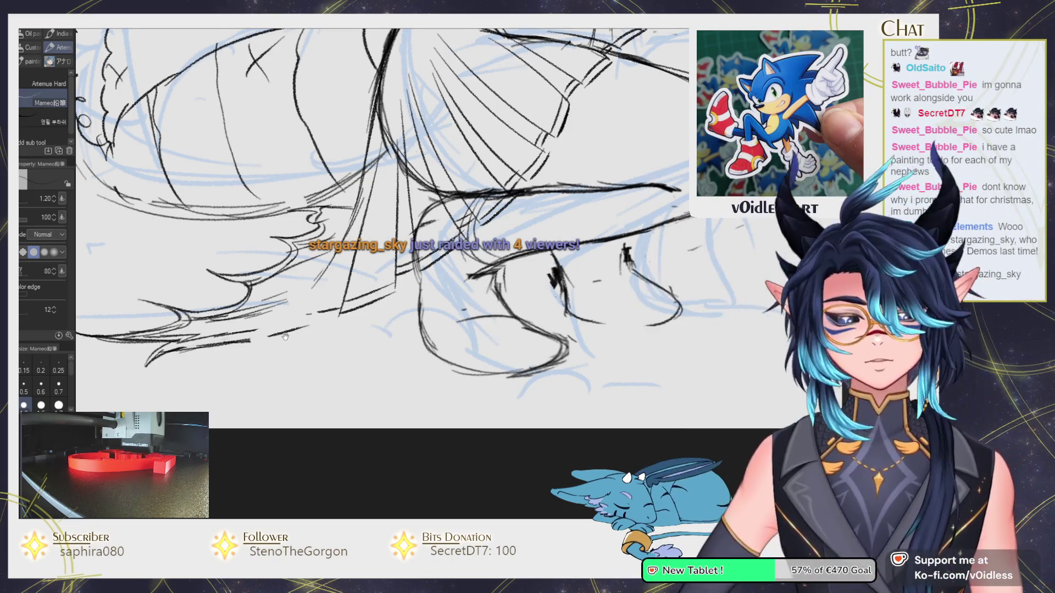
pyautogui.moveTo(290, 347); pyautogui.dragTo(307, 353)
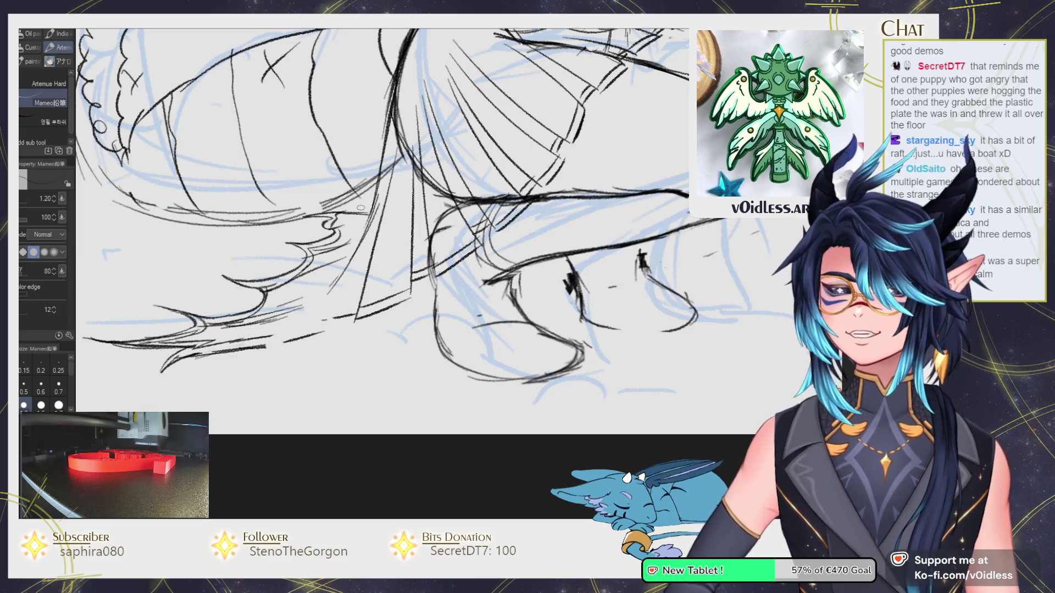
# Extend the lower contour under the legs and add feathery tail strokes.
pyautogui.moveTo(366, 367); pyautogui.dragTo(411, 357)
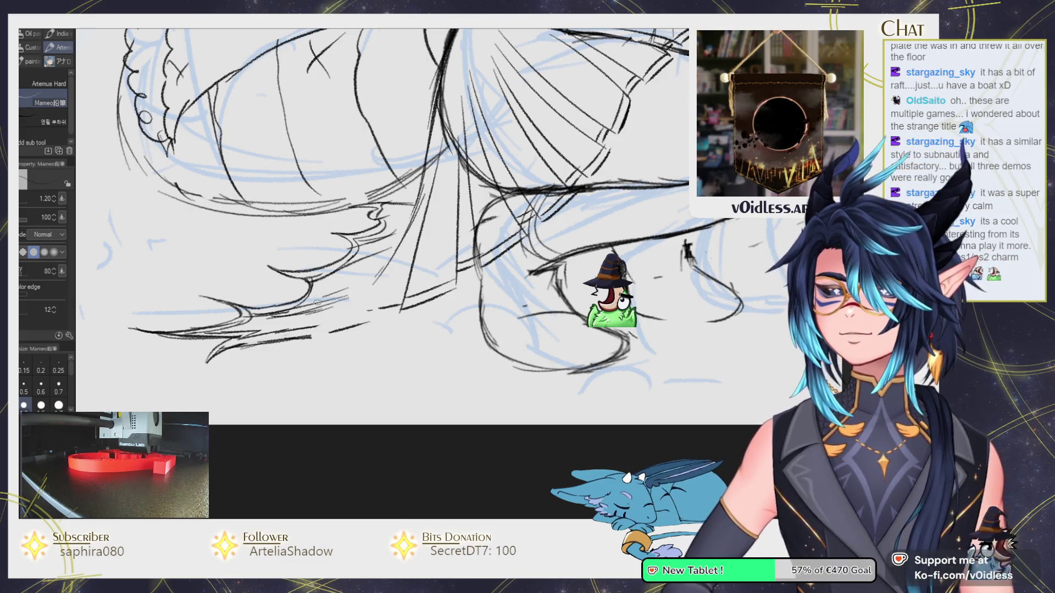
pyautogui.hotkey('ctrl', '-')
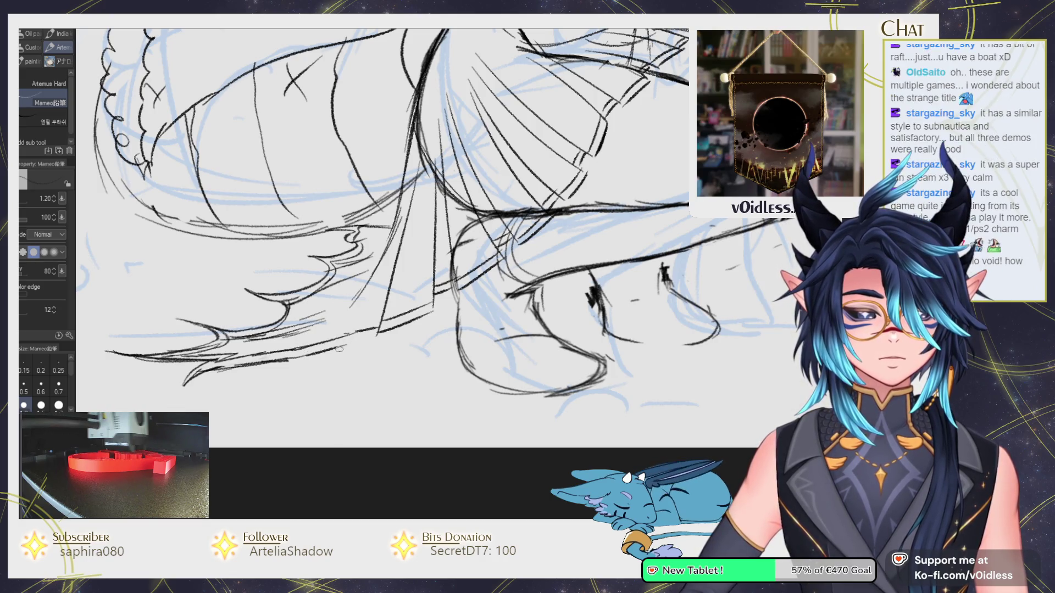
pyautogui.moveTo(348, 341); pyautogui.dragTo(300, 358)
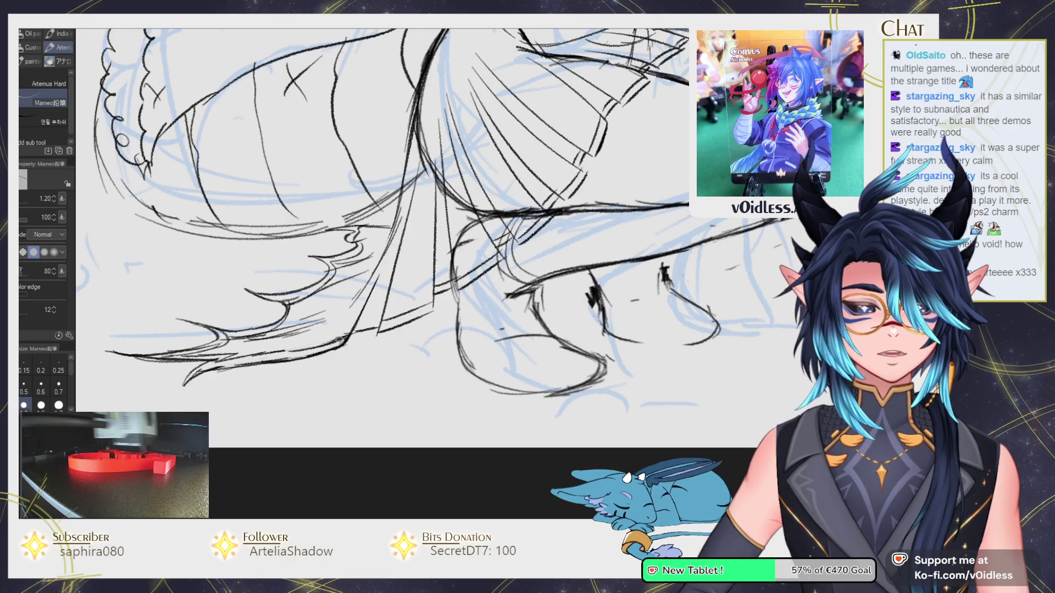
pyautogui.moveTo(307, 299); pyautogui.dragTo(293, 275)
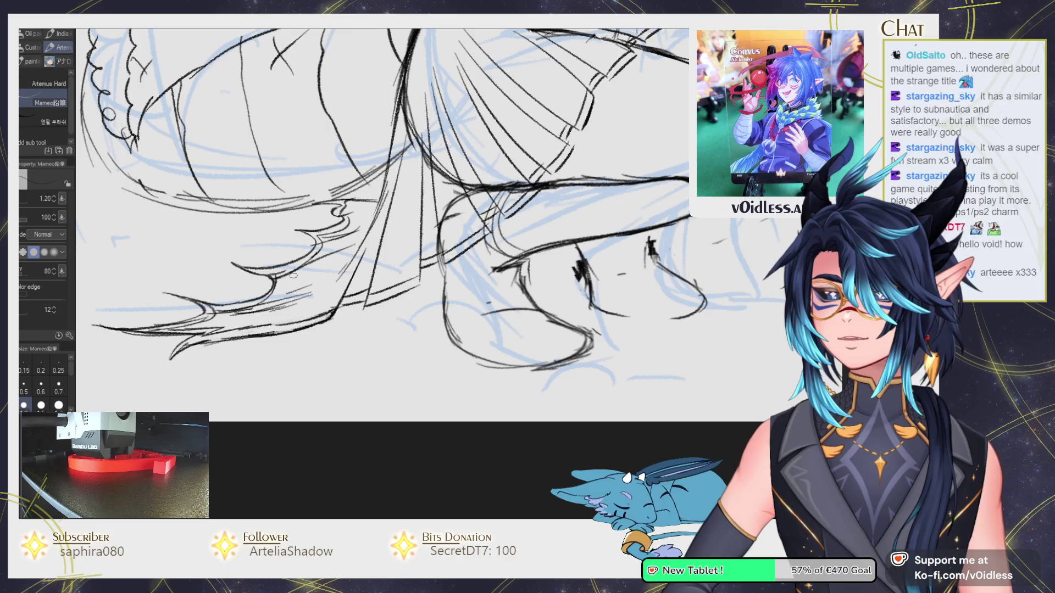
pyautogui.moveTo(352, 204); pyautogui.dragTo(332, 228)
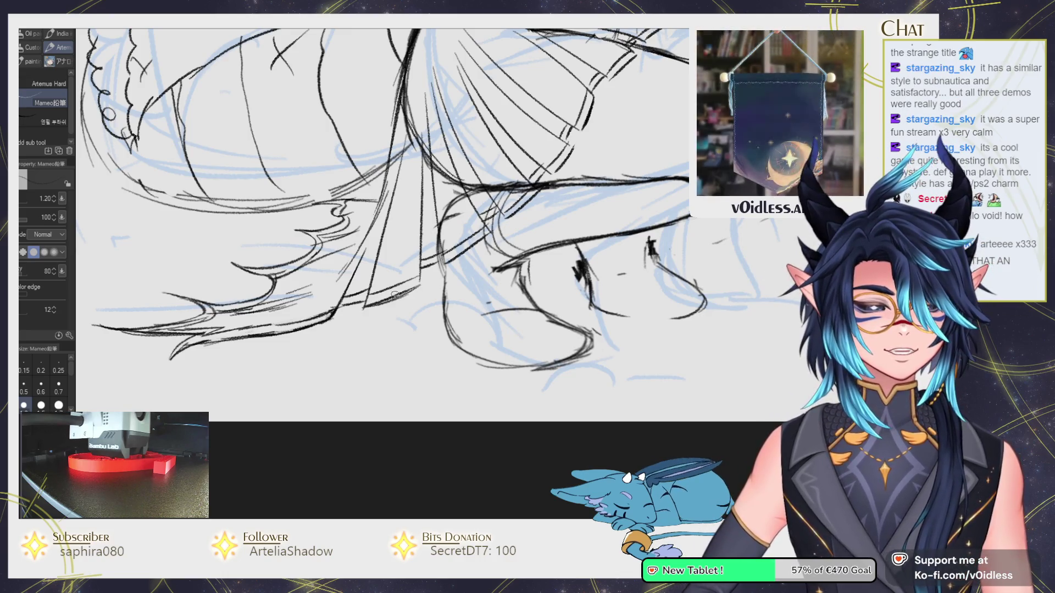
# Darken sections of the leg contour near the feet.
pyautogui.scroll(1, 383, 302)
pyautogui.moveTo(417, 277); pyautogui.dragTo(416, 248)
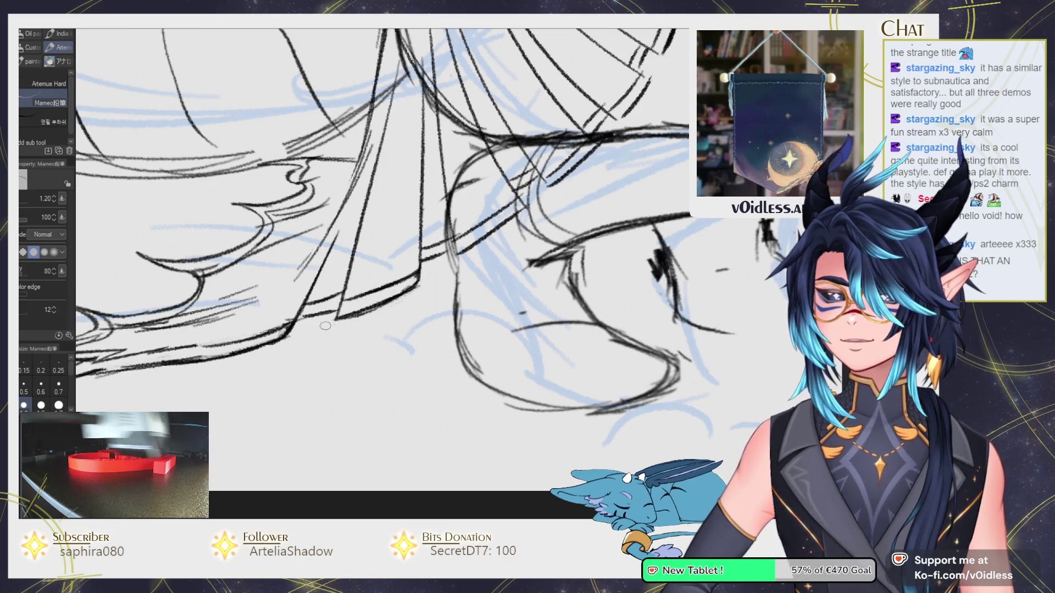
pyautogui.scroll(-2, 322, 333)
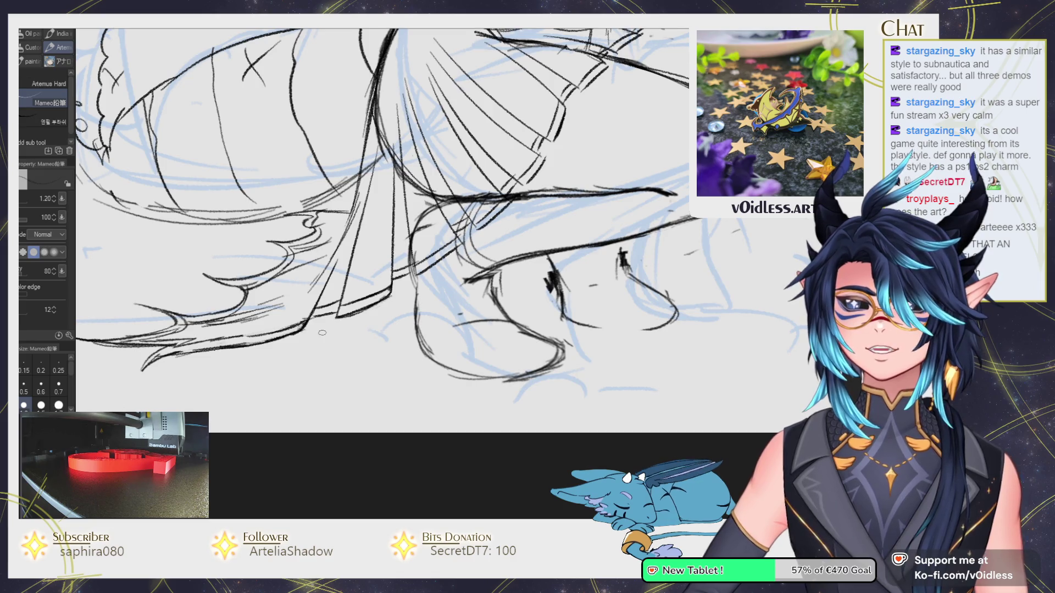
pyautogui.scroll(2, 414, 307)
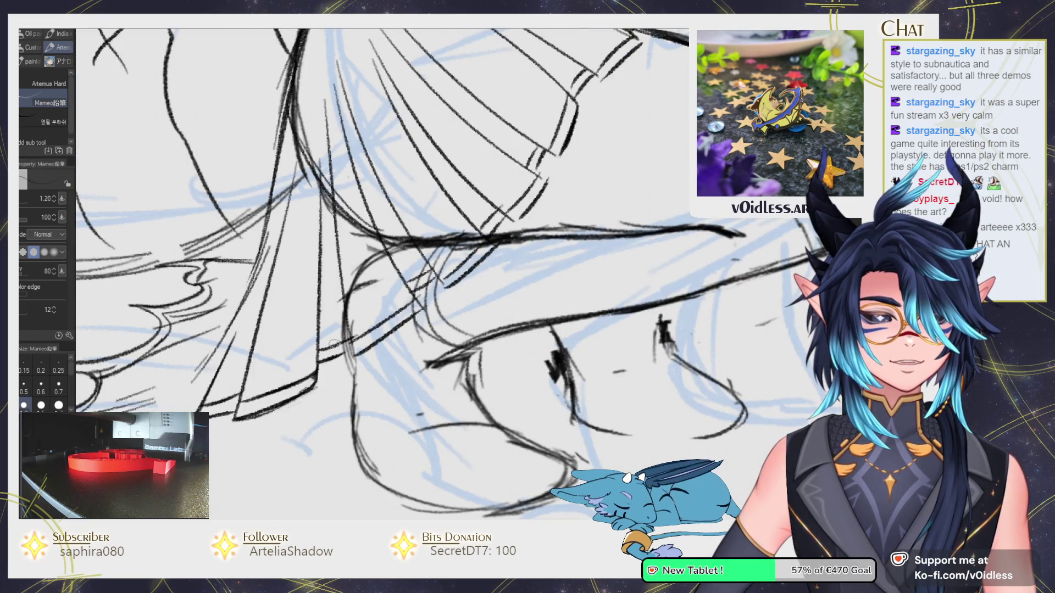
pyautogui.moveTo(349, 338); pyautogui.dragTo(352, 357)
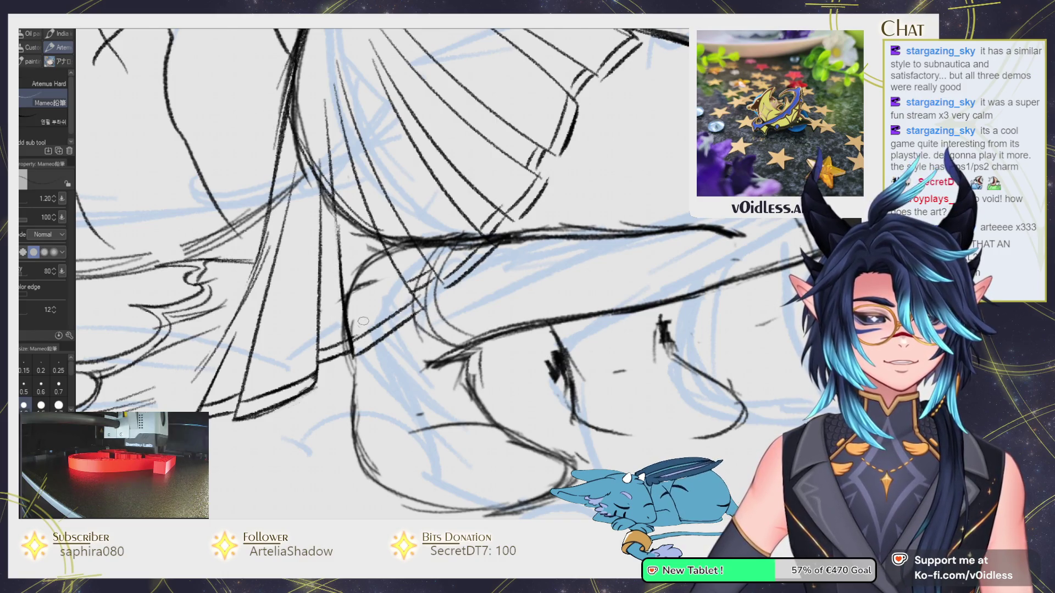
pyautogui.scroll(-1, 363, 324)
pyautogui.scroll(-1, 352, 330)
pyautogui.scroll(-1, 330, 337)
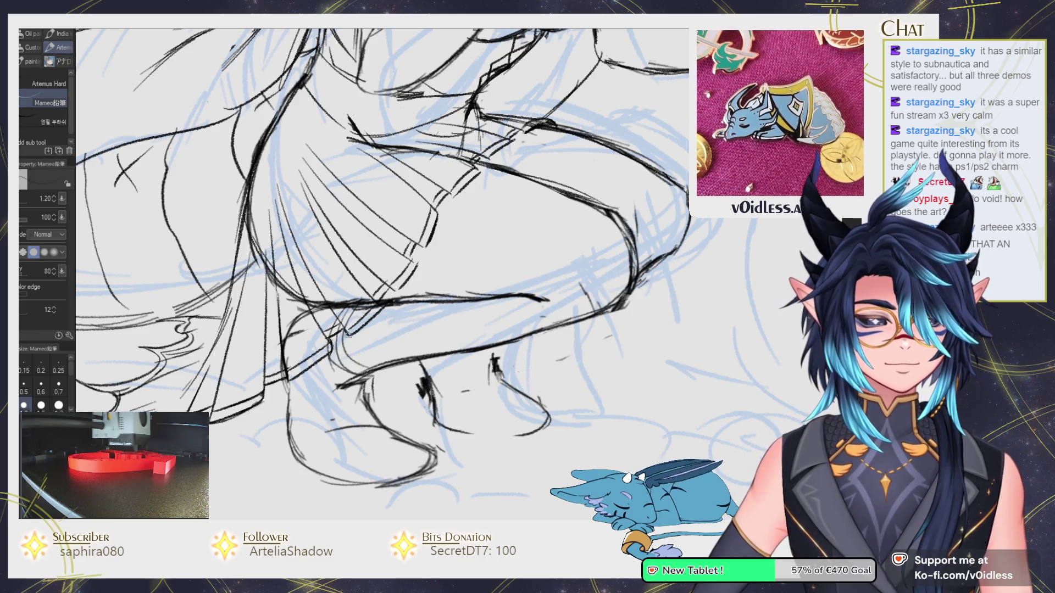
# Fit the whole drawing in the window and undo the recent skirt hatching.
pyautogui.scroll(2, 344, 328)
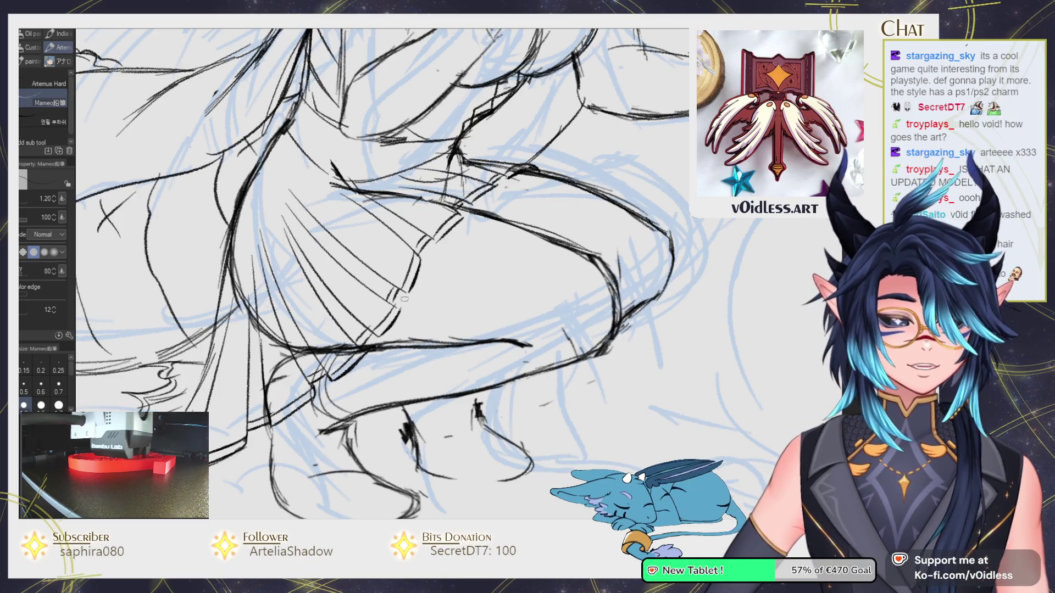
pyautogui.hotkey('ctrl', '0')
pyautogui.scroll(2, 399, 308)
pyautogui.press('j')
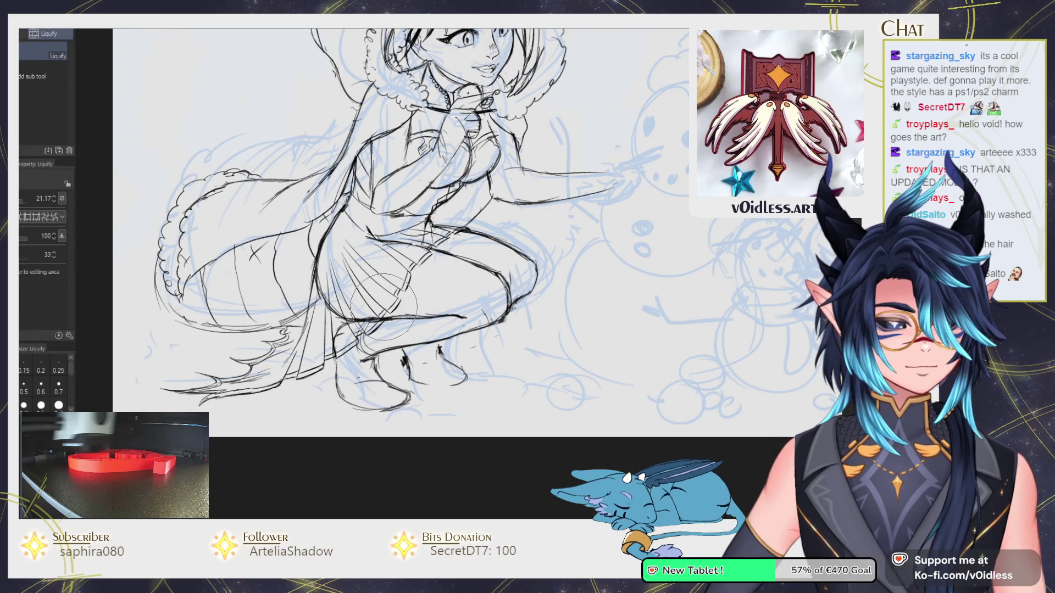
pyautogui.press('p')
pyautogui.scroll(3, 382, 306)
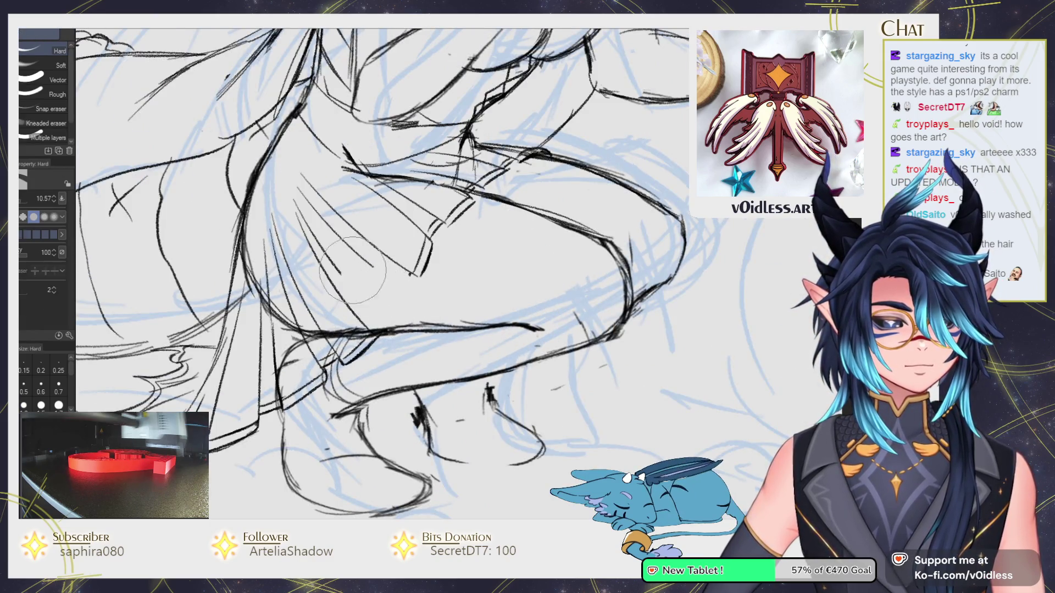
pyautogui.hotkey('ctrl', 'z')
pyautogui.hotkey('ctrl', 'z')
pyautogui.hotkey('ctrl', 'z')
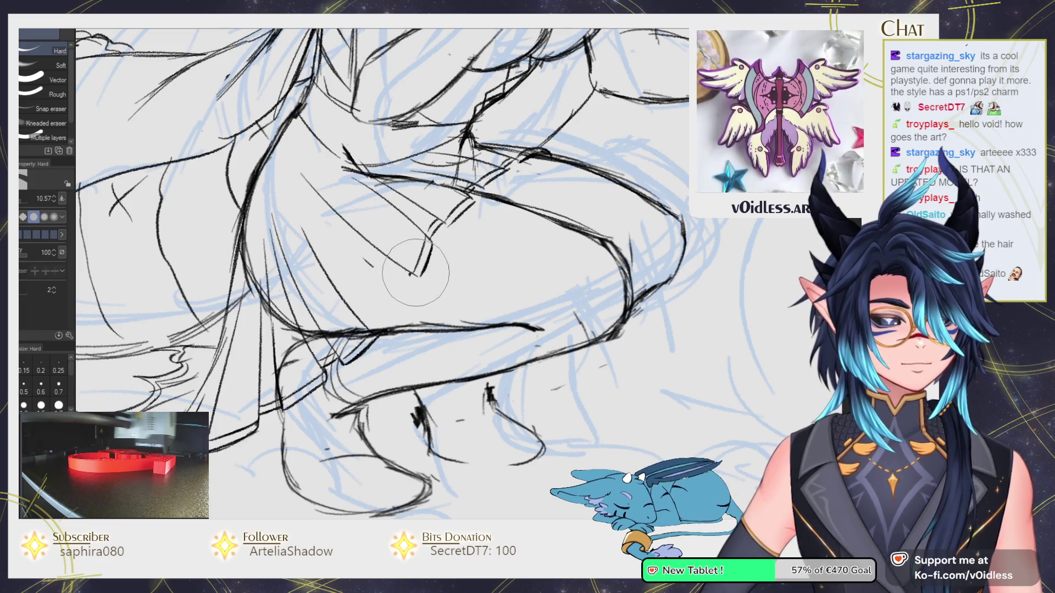
pyautogui.press('p')
# Redraw dark hatch lines across the skirt fold near the knee.
pyautogui.moveTo(404, 286); pyautogui.dragTo(429, 246)
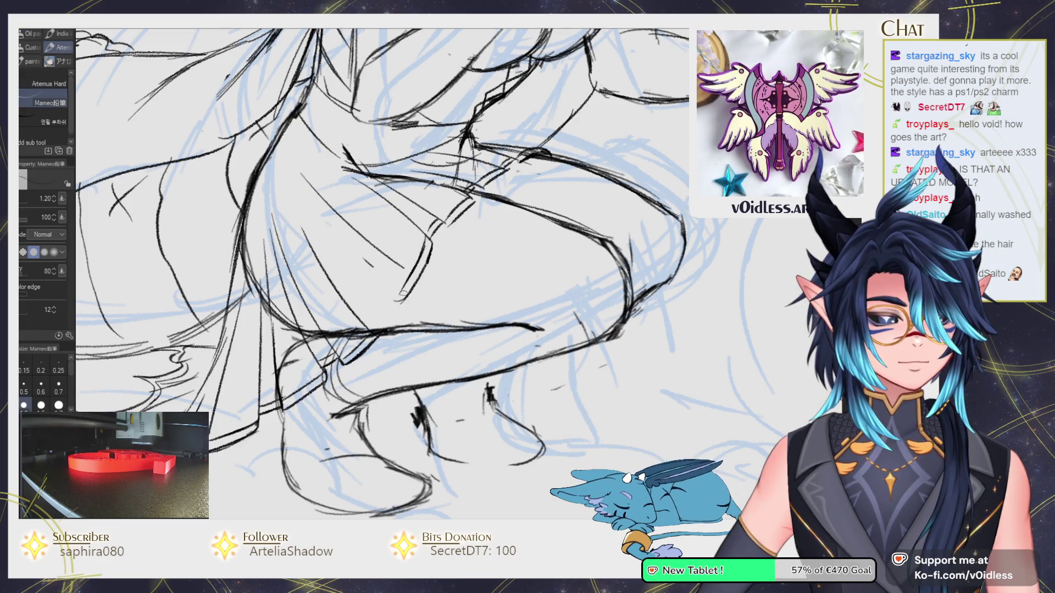
pyautogui.moveTo(405, 298); pyautogui.dragTo(365, 329)
pyautogui.moveTo(289, 204)
pyautogui.mouseDown()
pyautogui.moveTo(321, 267)
pyautogui.moveTo(330, 352)
pyautogui.moveTo(295, 284)
pyautogui.mouseUp()
pyautogui.press('e')
pyautogui.press('p')
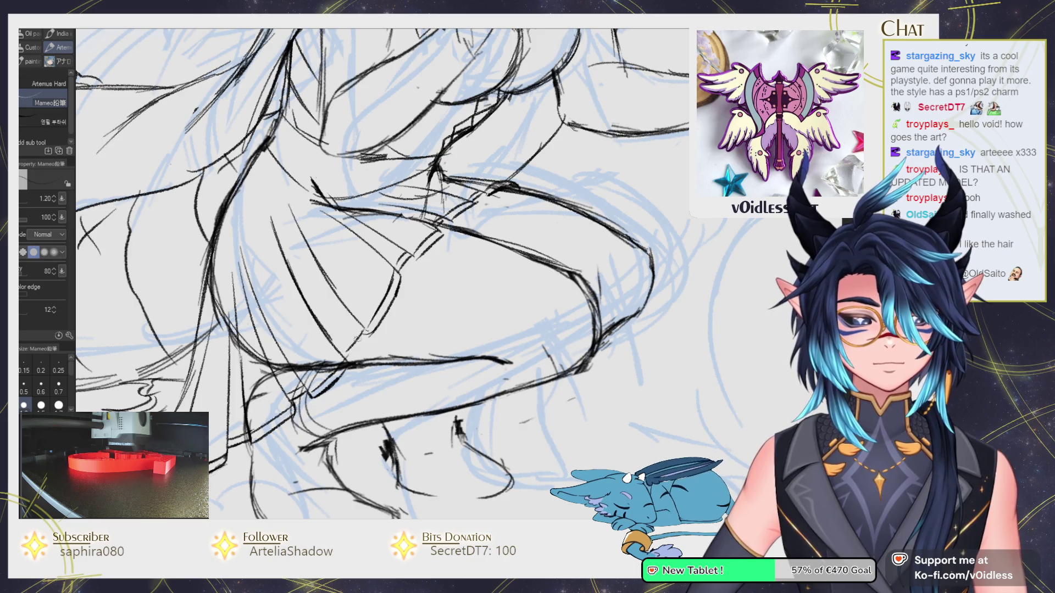
pyautogui.moveTo(306, 346); pyautogui.dragTo(314, 337)
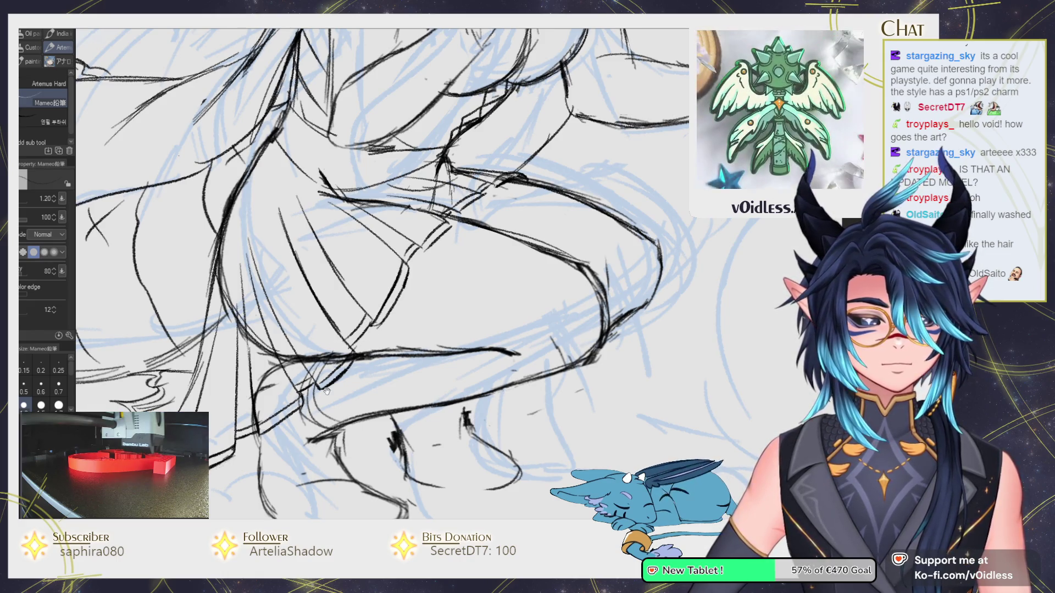
pyautogui.scroll(-2, 363, 324)
pyautogui.scroll(-2, 368, 336)
pyautogui.scroll(-1, 369, 336)
pyautogui.press('space')
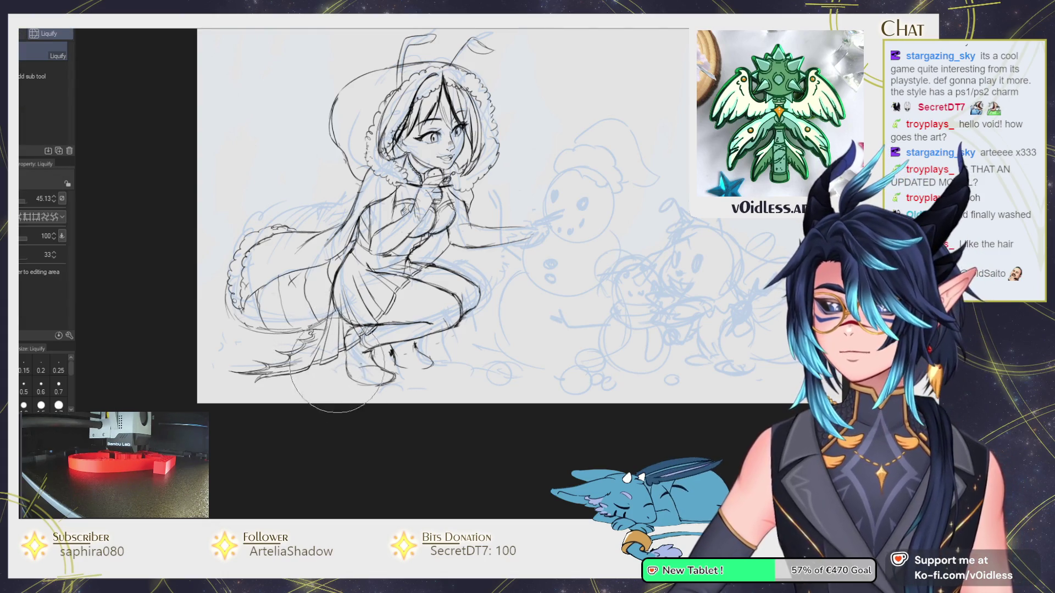
# Push the tail-tip strokes into a reshaped curve, then switch back to the Mameo pencil.
pyautogui.scroll(2, 324, 338)
pyautogui.scroll(1, 324, 338)
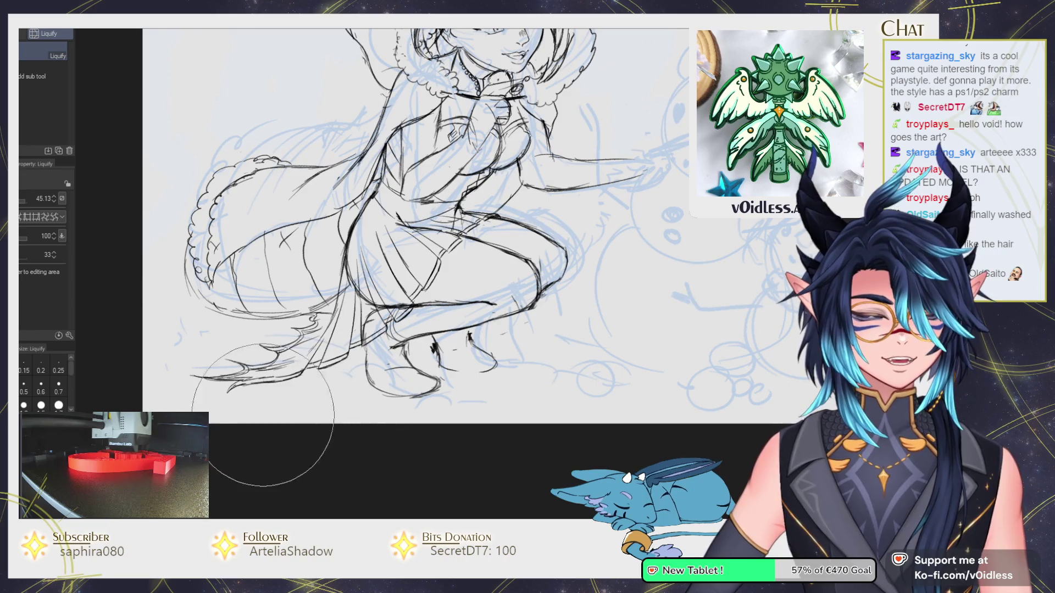
pyautogui.moveTo(215, 418)
pyautogui.mouseDown()
pyautogui.moveTo(177, 381)
pyautogui.moveTo(226, 396)
pyautogui.moveTo(345, 376)
pyautogui.moveTo(300, 284)
pyautogui.moveTo(263, 424)
pyautogui.moveTo(253, 293)
pyautogui.moveTo(265, 338)
pyautogui.moveTo(360, 302)
pyautogui.mouseUp()
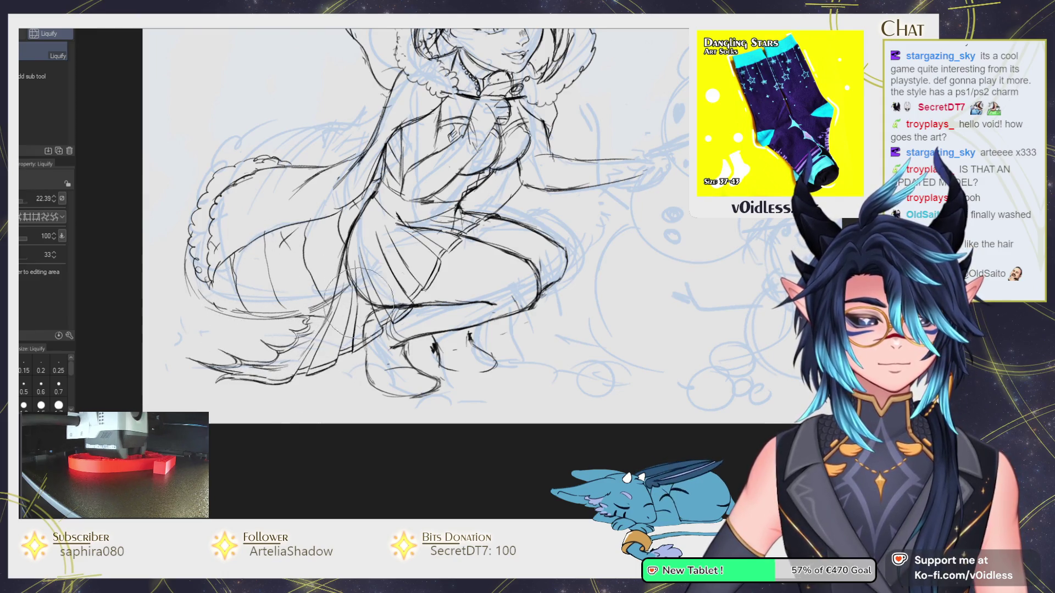
pyautogui.press('p')
pyautogui.scroll(2, 382, 306)
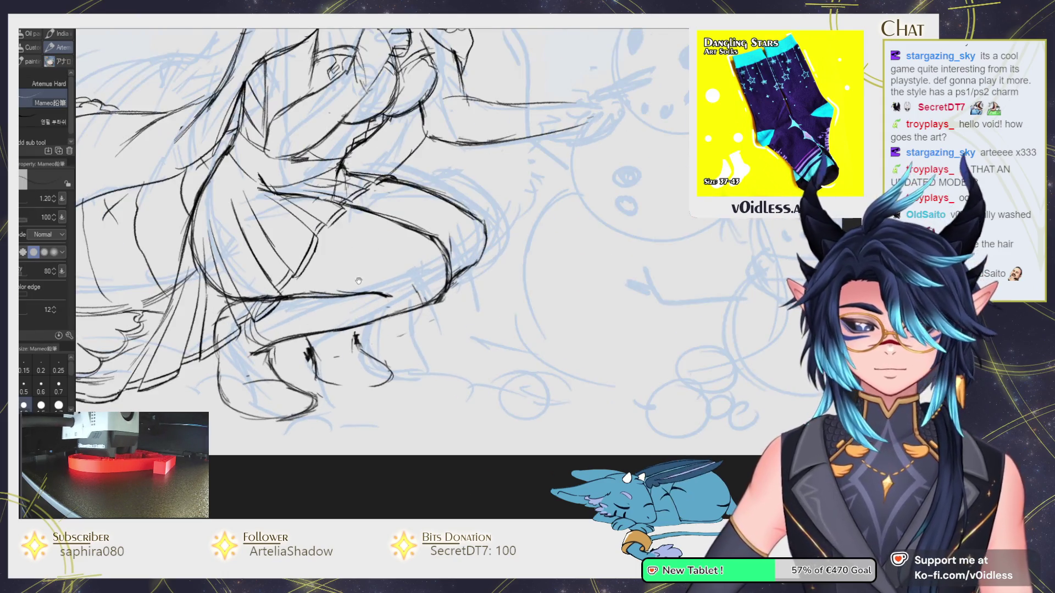
# Ink the two-line band across the leg above the boot and a first cuff stroke.
pyautogui.scroll(2, 382, 306)
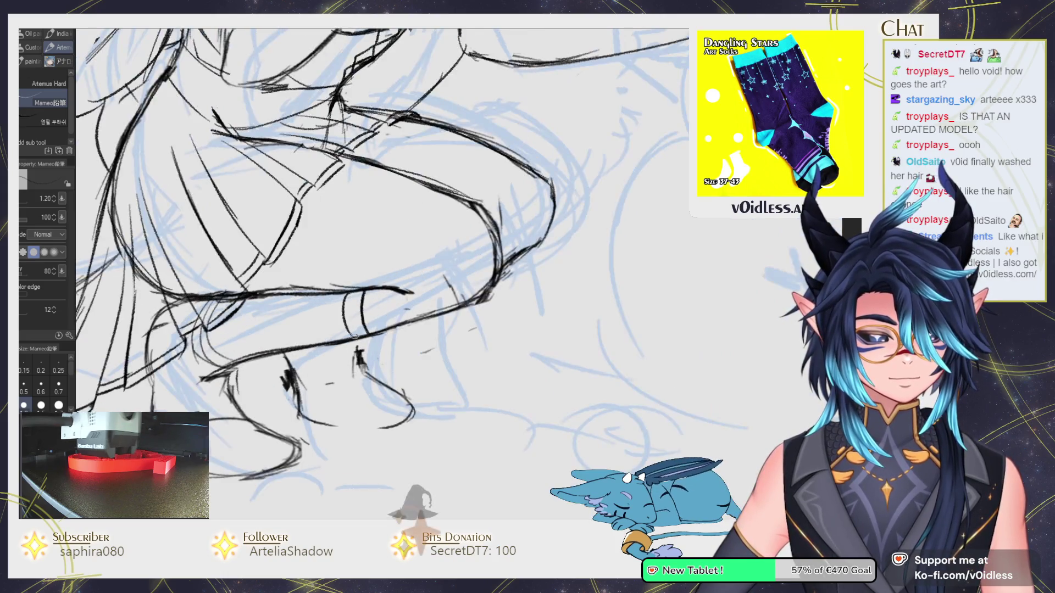
pyautogui.moveTo(344, 295); pyautogui.dragTo(348, 333)
pyautogui.moveTo(361, 291); pyautogui.dragTo(368, 333)
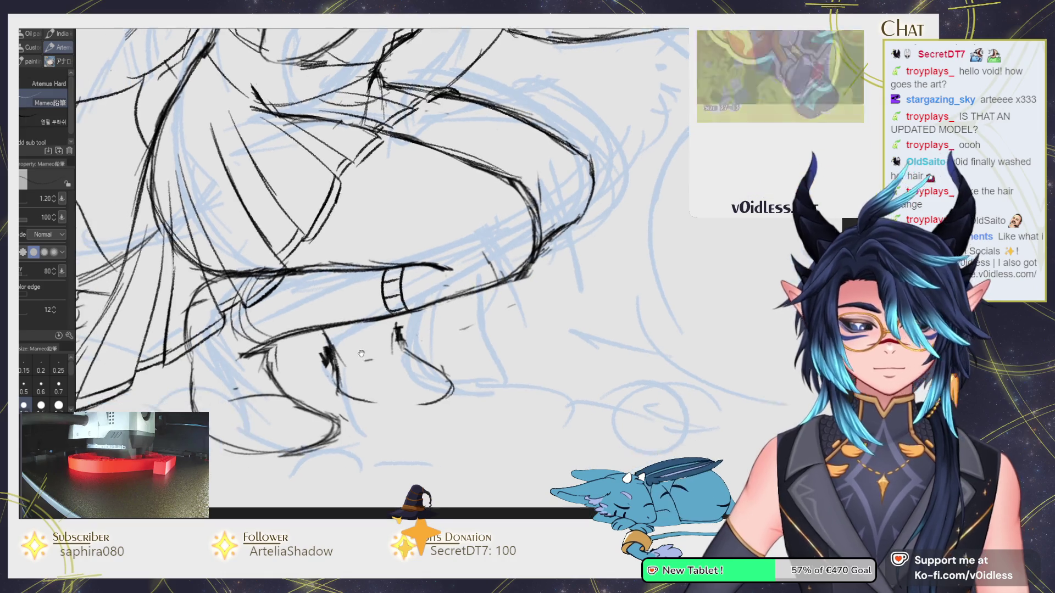
pyautogui.moveTo(354, 334); pyautogui.dragTo(390, 315)
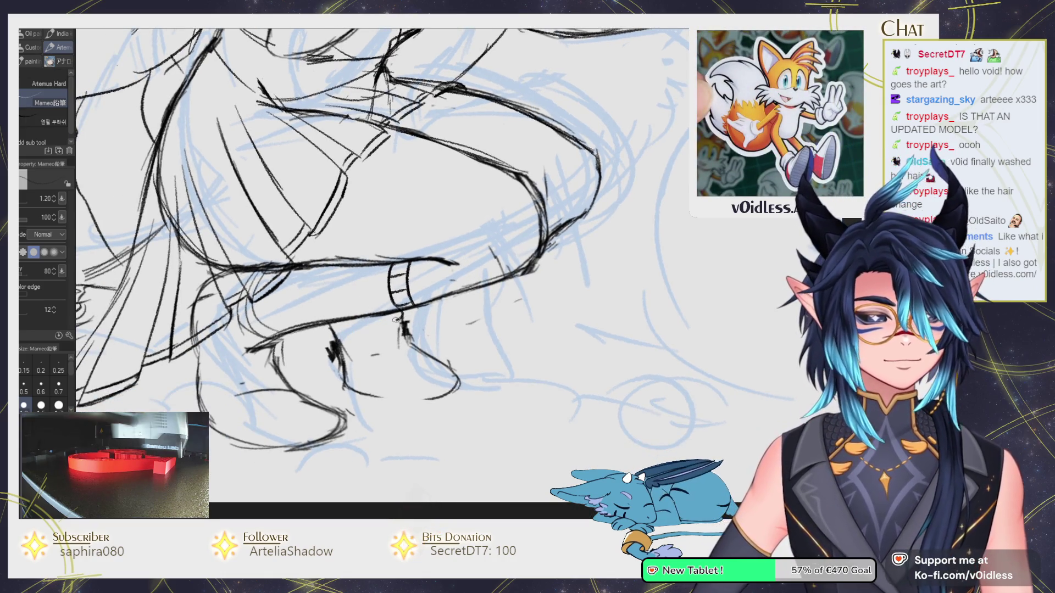
pyautogui.moveTo(375, 325); pyautogui.dragTo(236, 364)
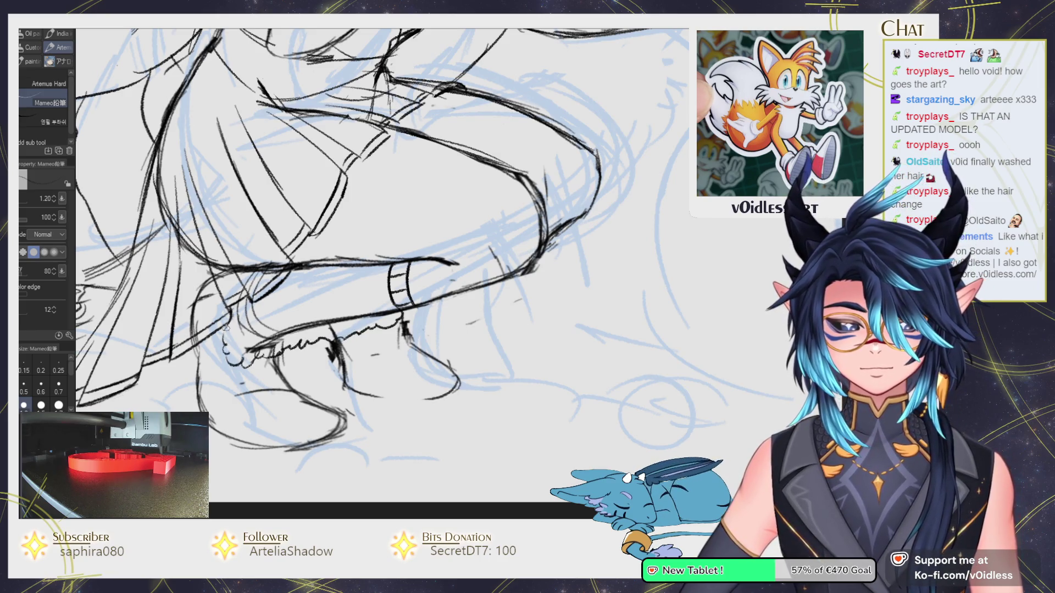
# Sketch the scalloped fur trim along the cuff, an oval loop, and the round pompom.
pyautogui.press('e')
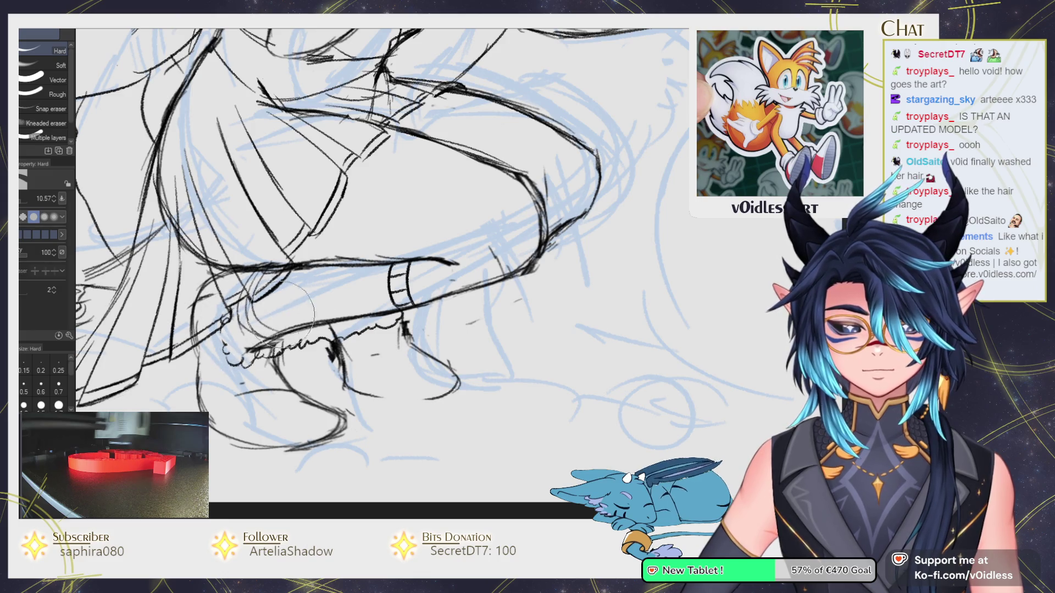
pyautogui.press('p')
pyautogui.moveTo(301, 315); pyautogui.dragTo(310, 317)
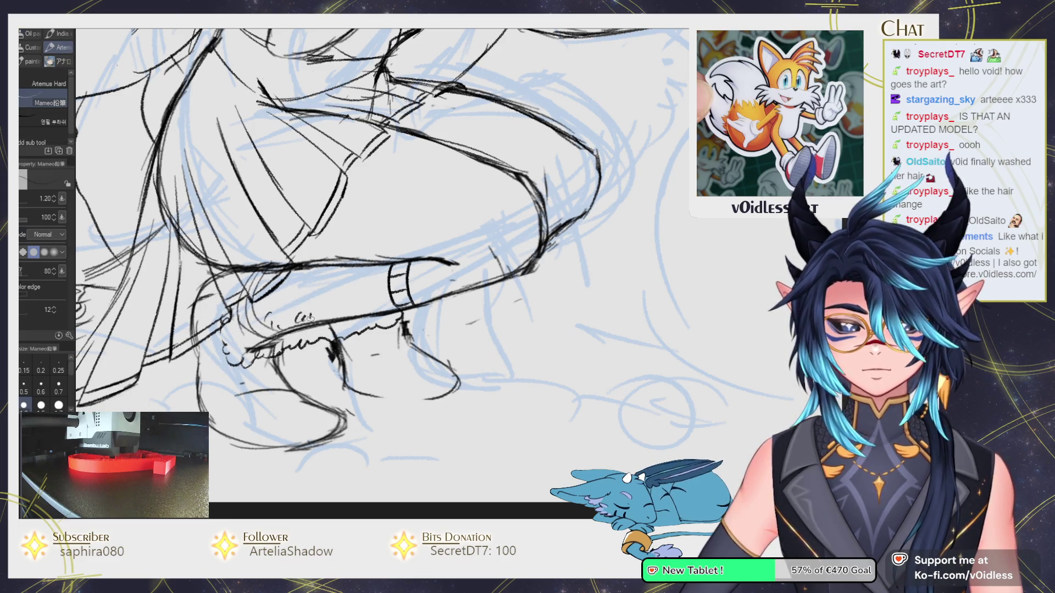
pyautogui.scroll(-1, 374, 281)
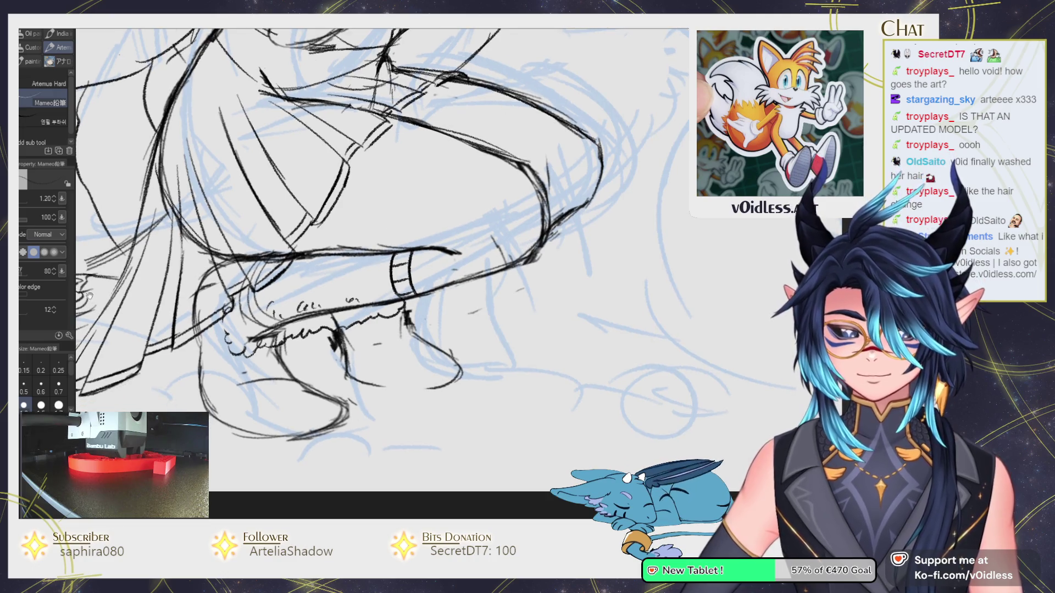
pyautogui.moveTo(362, 254); pyautogui.dragTo(332, 280)
pyautogui.moveTo(336, 323); pyautogui.dragTo(379, 276)
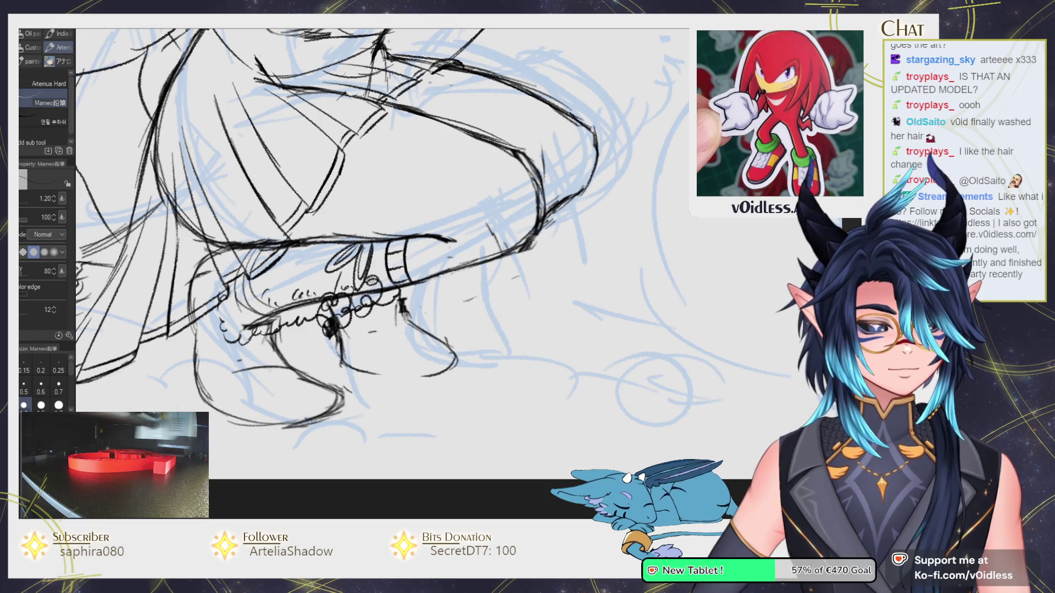
# Redraw the small round pompom and erase the stray lines around it.
pyautogui.press('e')
pyautogui.press('p')
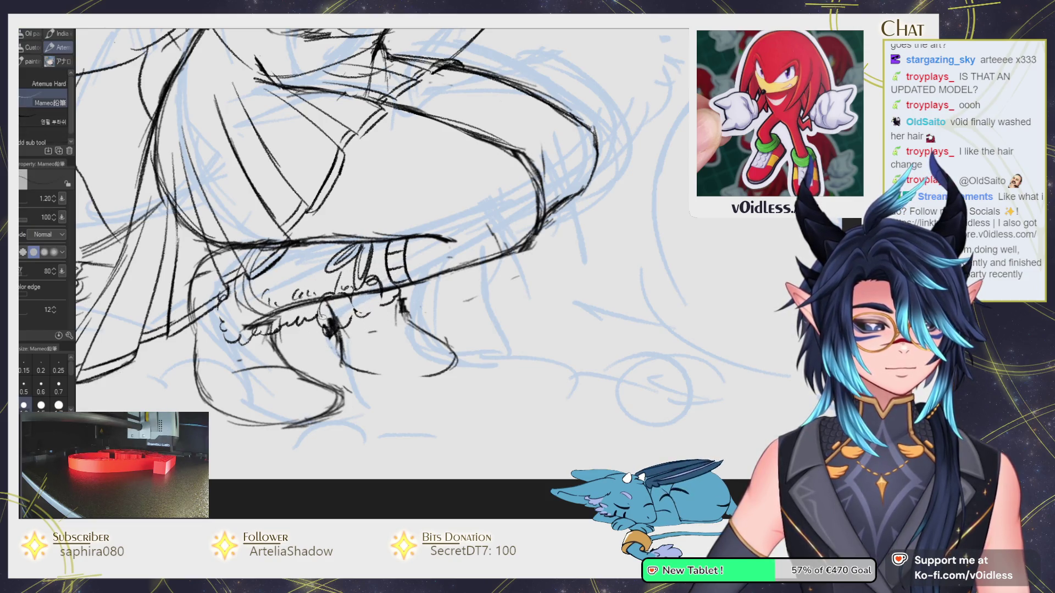
pyautogui.moveTo(328, 325); pyautogui.dragTo(342, 308)
pyautogui.press('e')
pyautogui.moveTo(328, 355)
pyautogui.mouseDown()
pyautogui.moveTo(357, 324)
pyautogui.moveTo(247, 277)
pyautogui.moveTo(317, 269)
pyautogui.mouseUp()
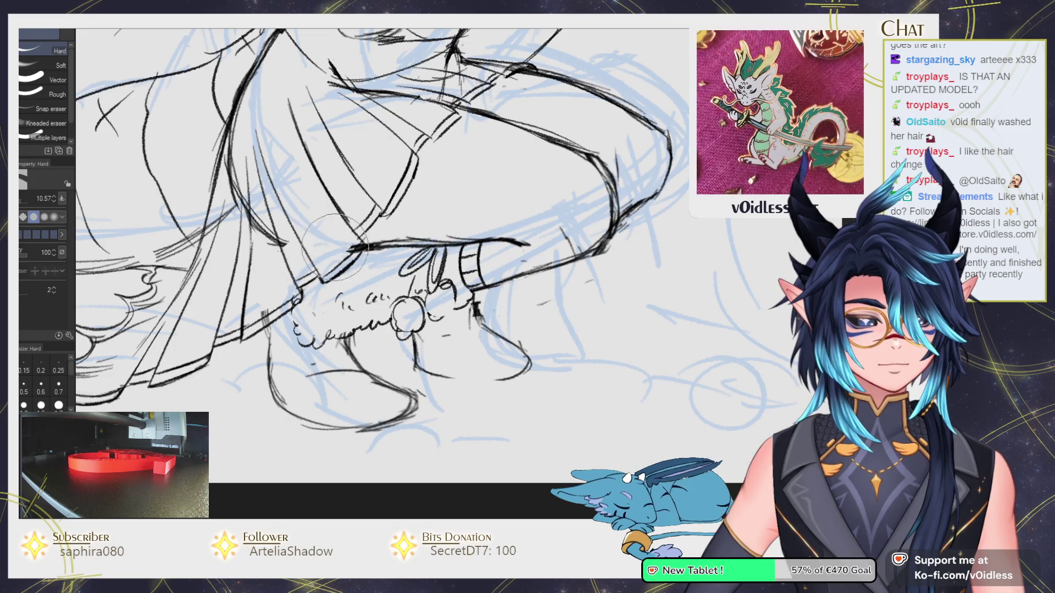
# Add a short pencil stroke near the top of the boot.
pyautogui.scroll(-3, 248, 163)
pyautogui.scroll(1, 260, 190)
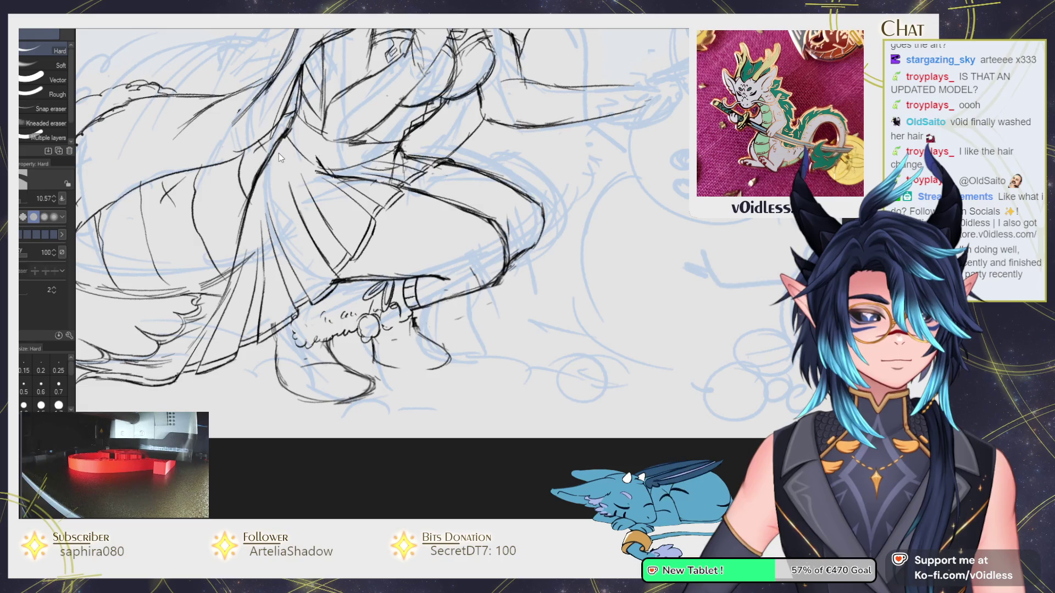
pyautogui.press('p')
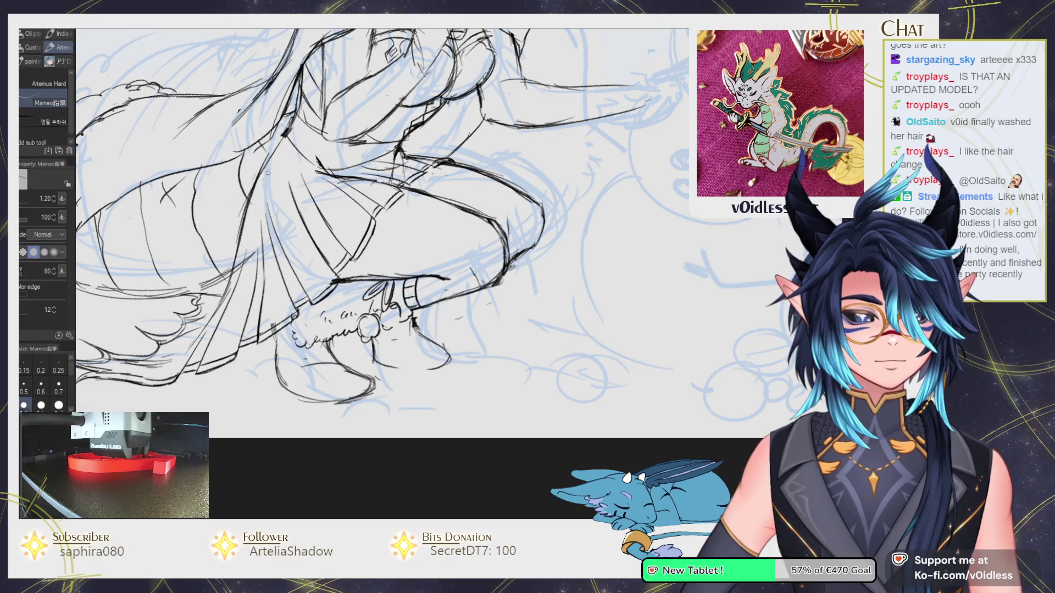
pyautogui.moveTo(254, 189); pyautogui.dragTo(266, 148)
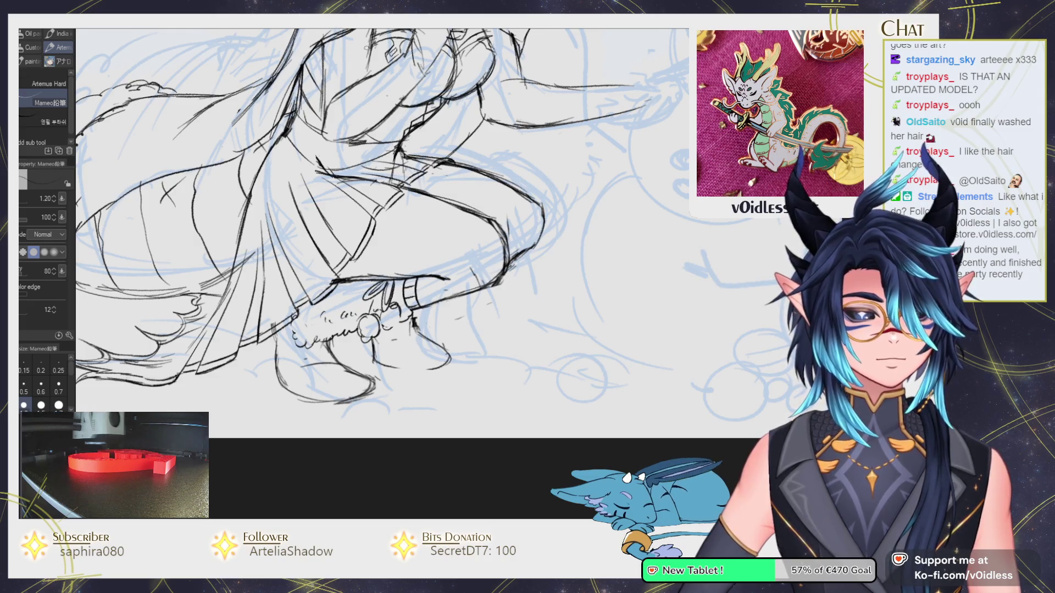
# Zoom out and pan so the whole girl and snowman sketch is in view.
pyautogui.hotkey('ctrl', '-')
pyautogui.hotkey('ctrl', '-')
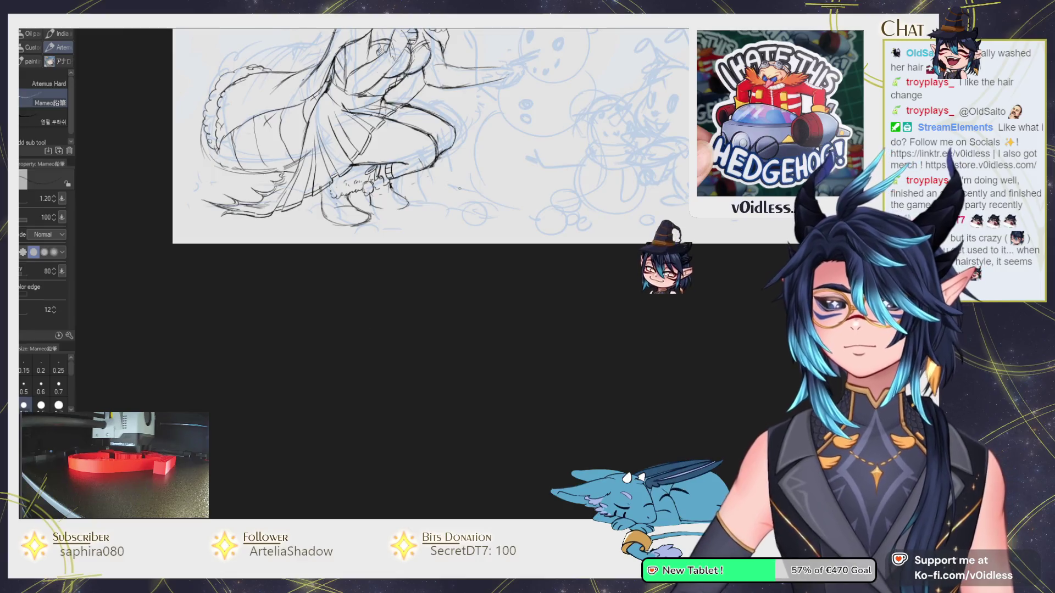
pyautogui.moveTo(413, 219); pyautogui.dragTo(374, 401)
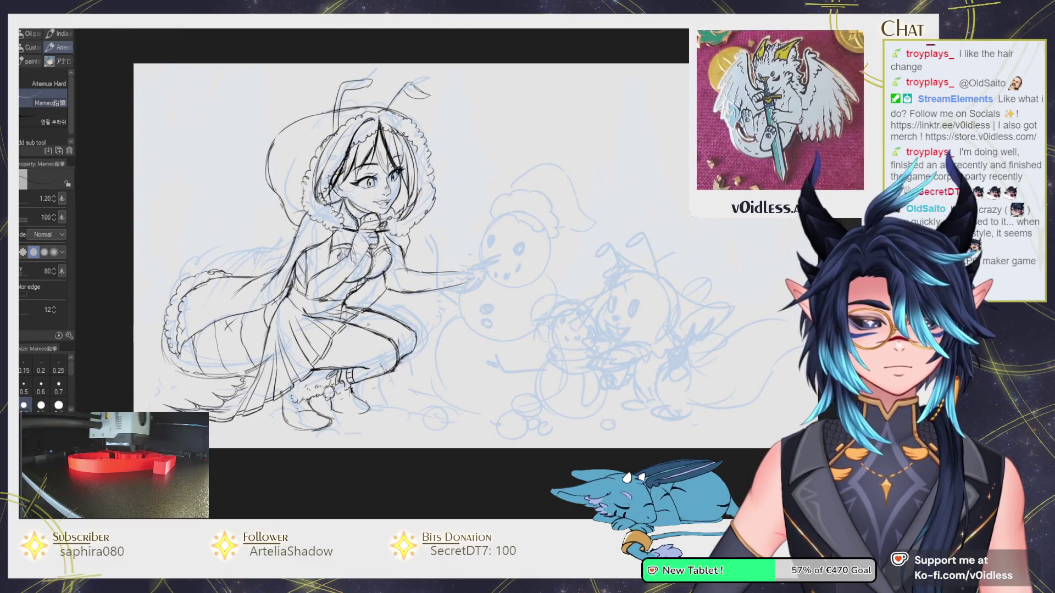
# Push the inked boot cuff lines slightly right with Liquify, then zoom back in with the Mameo pencil.
pyautogui.scroll(2, 387, 293)
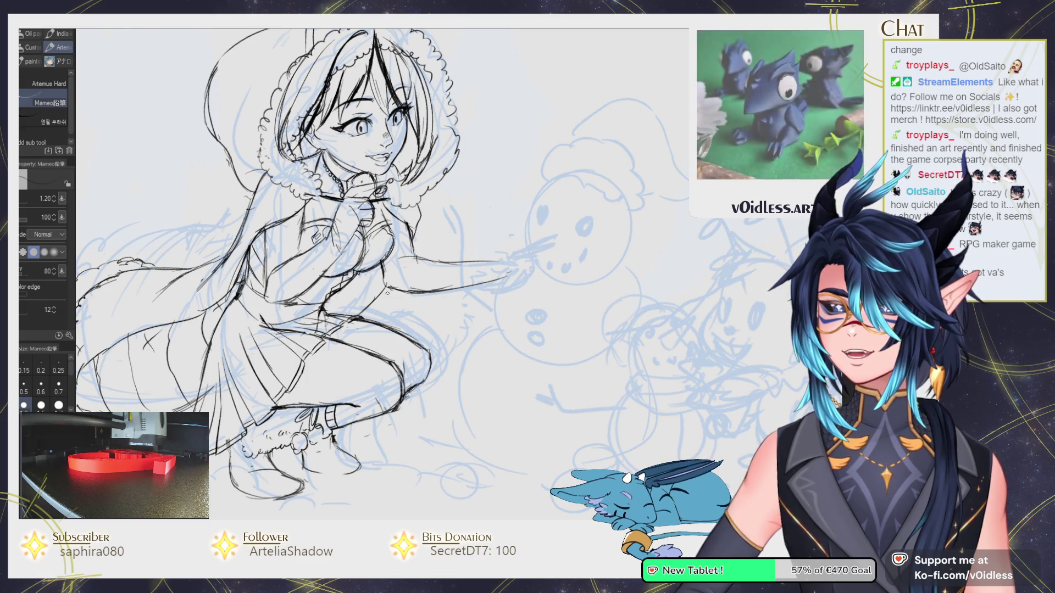
pyautogui.moveTo(352, 372)
pyautogui.mouseDown()
pyautogui.moveTo(435, 303)
pyautogui.moveTo(425, 293)
pyautogui.mouseUp()
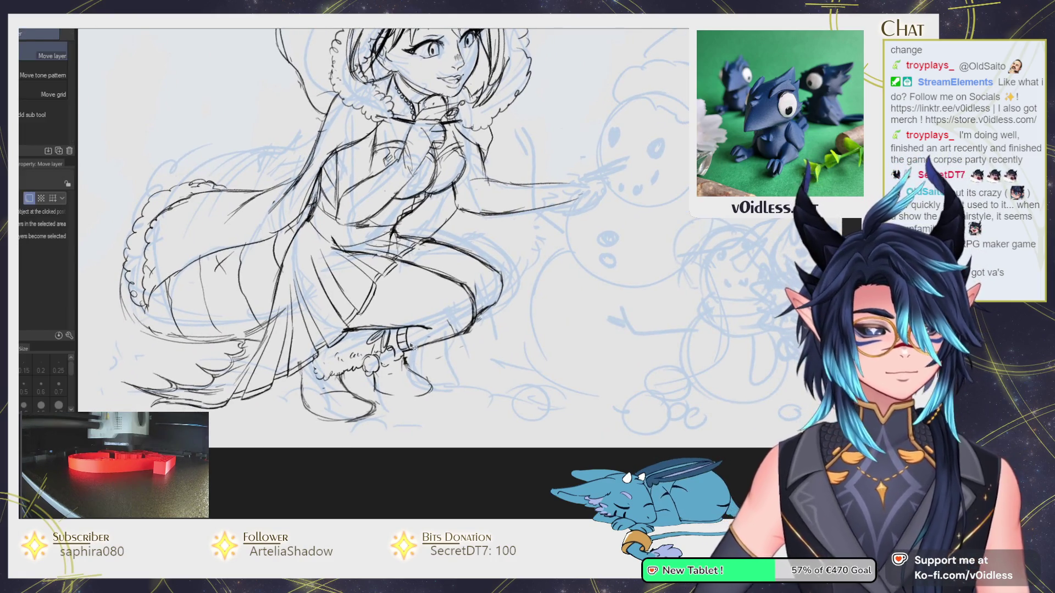
pyautogui.press('j')
pyautogui.moveTo(410, 336); pyautogui.dragTo(440, 332)
pyautogui.press('p')
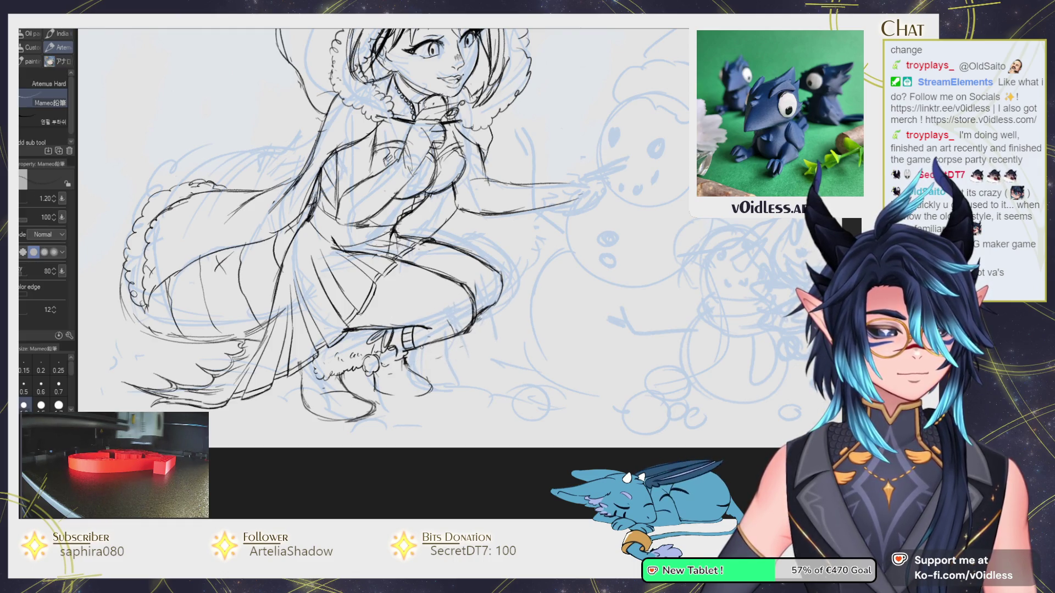
pyautogui.scroll(2, 416, 366)
pyautogui.scroll(1, 407, 368)
pyautogui.scroll(1, 396, 373)
pyautogui.scroll(1, 383, 377)
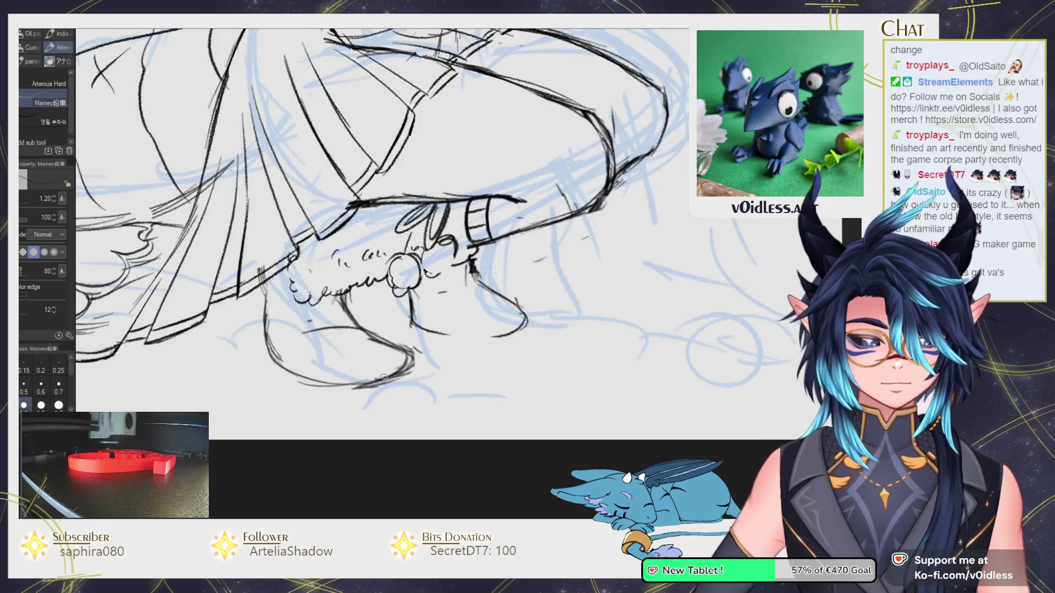
# Push the boot lines left, then ink the boot's bottom, top and lower-right outlines.
pyautogui.press('j')
pyautogui.moveTo(408, 362); pyautogui.dragTo(373, 382)
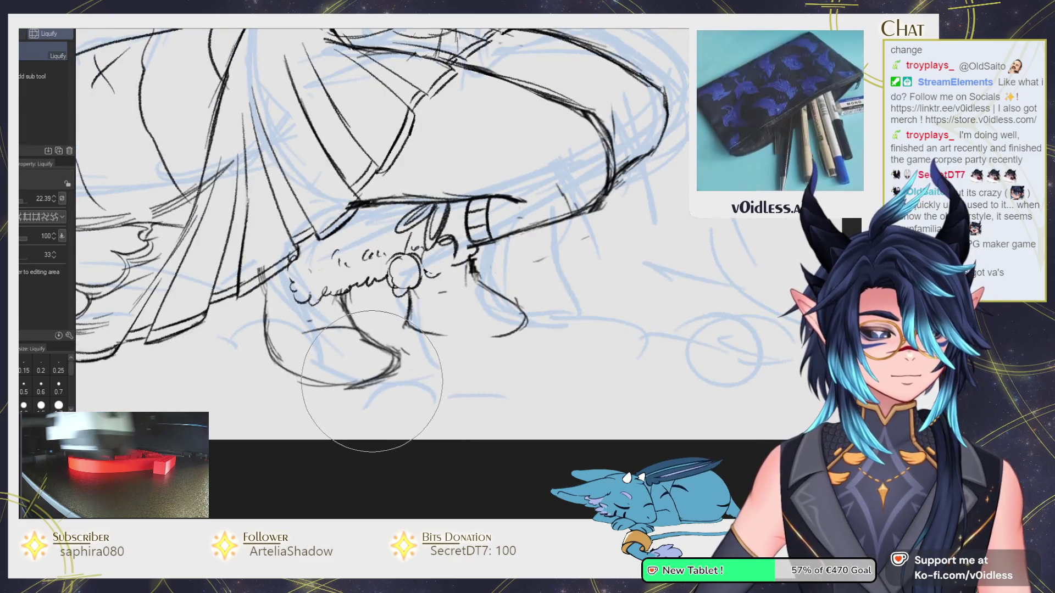
pyautogui.press('p')
pyautogui.moveTo(446, 335); pyautogui.dragTo(512, 332)
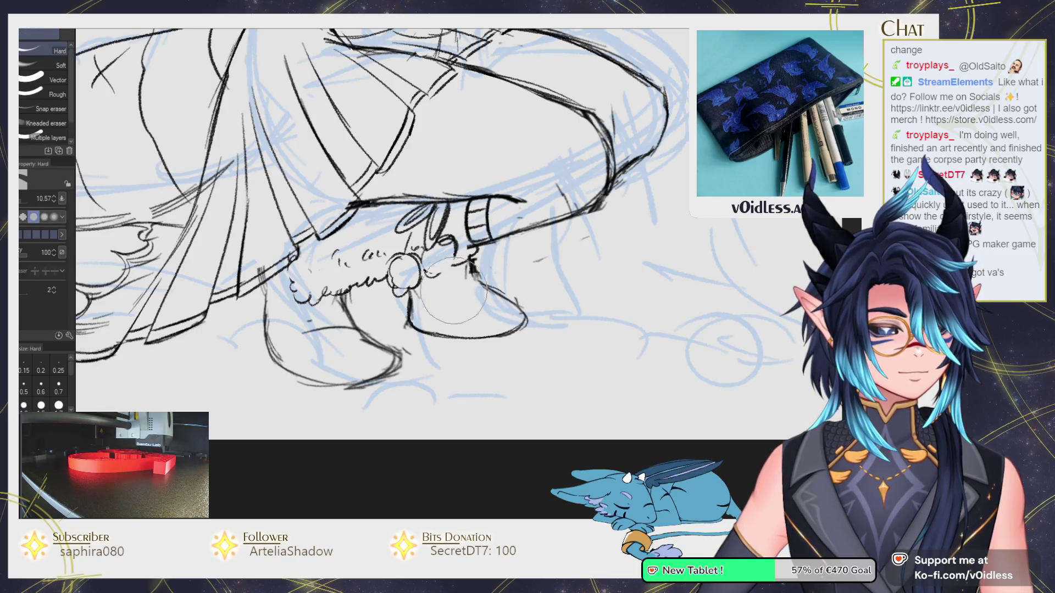
pyautogui.moveTo(450, 292); pyautogui.dragTo(474, 286)
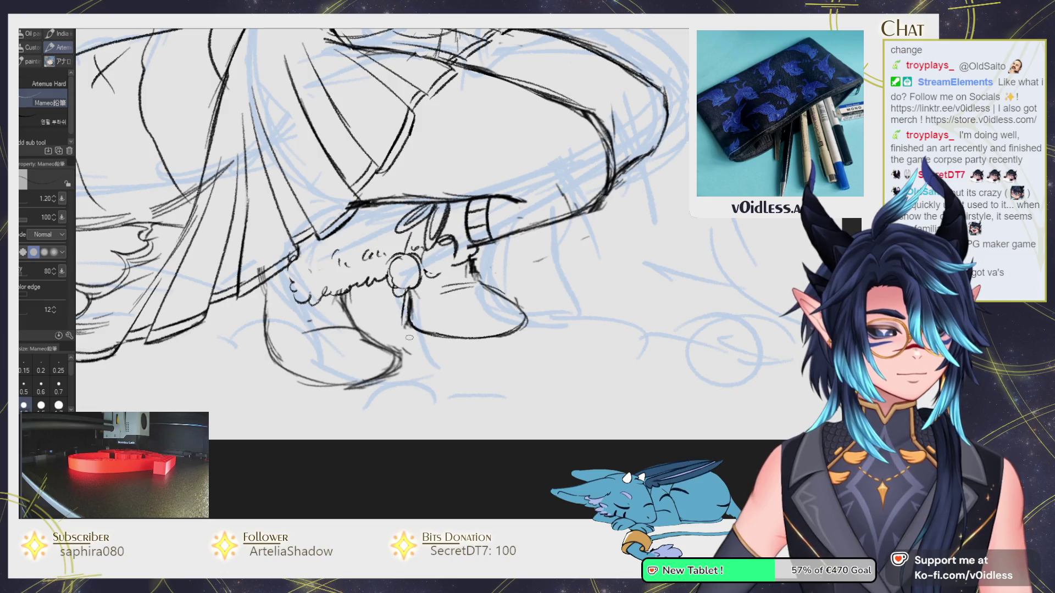
pyautogui.moveTo(503, 340); pyautogui.dragTo(524, 324)
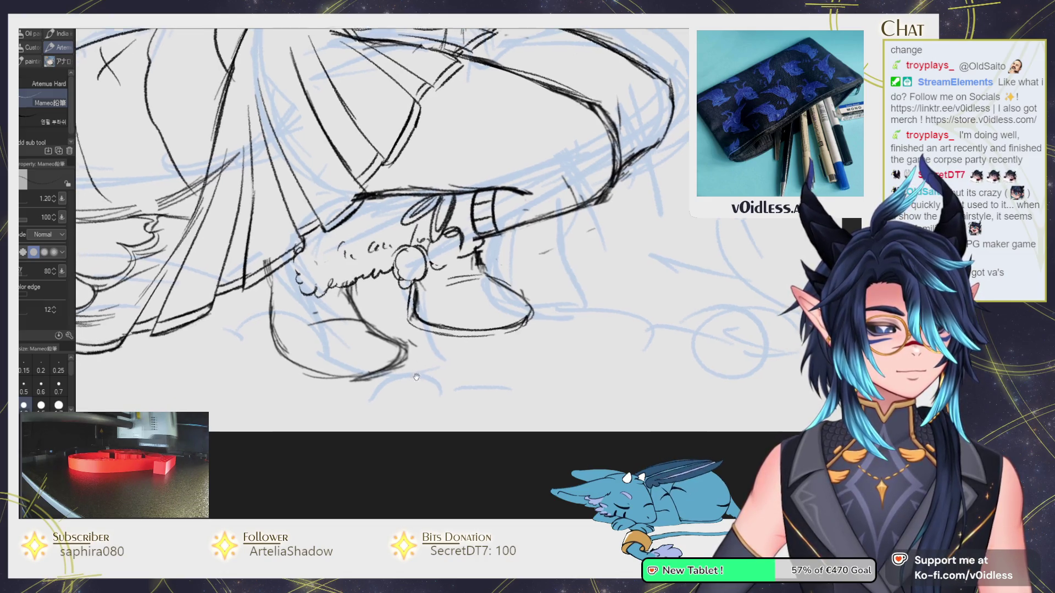
# Reshape the lower part of the left boot with Liquify and return to the pencil.
pyautogui.press('j')
pyautogui.press('p')
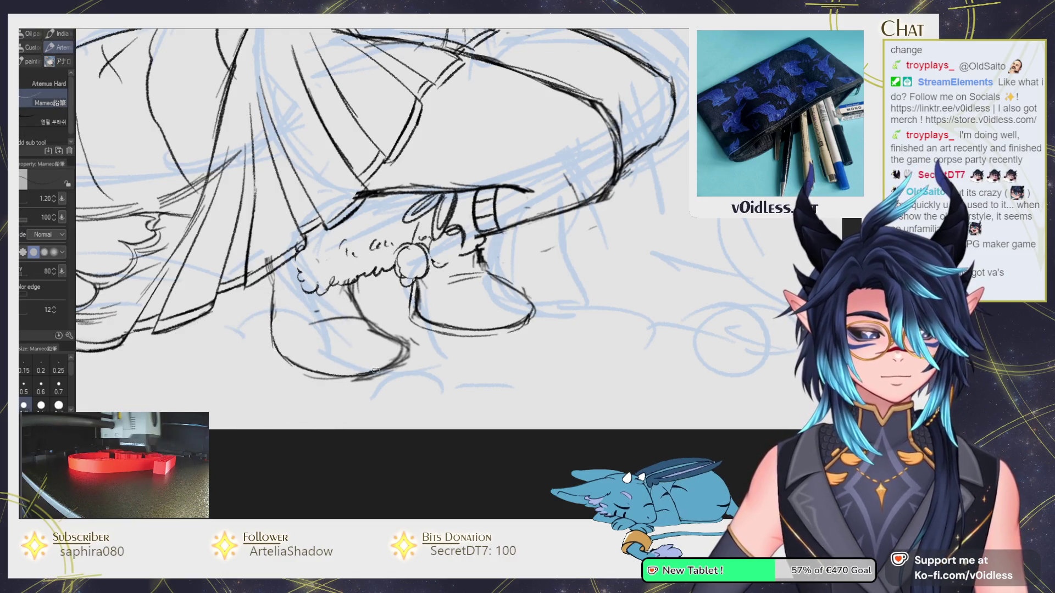
pyautogui.press('j')
pyautogui.moveTo(384, 357); pyautogui.dragTo(356, 321)
pyautogui.press('p')
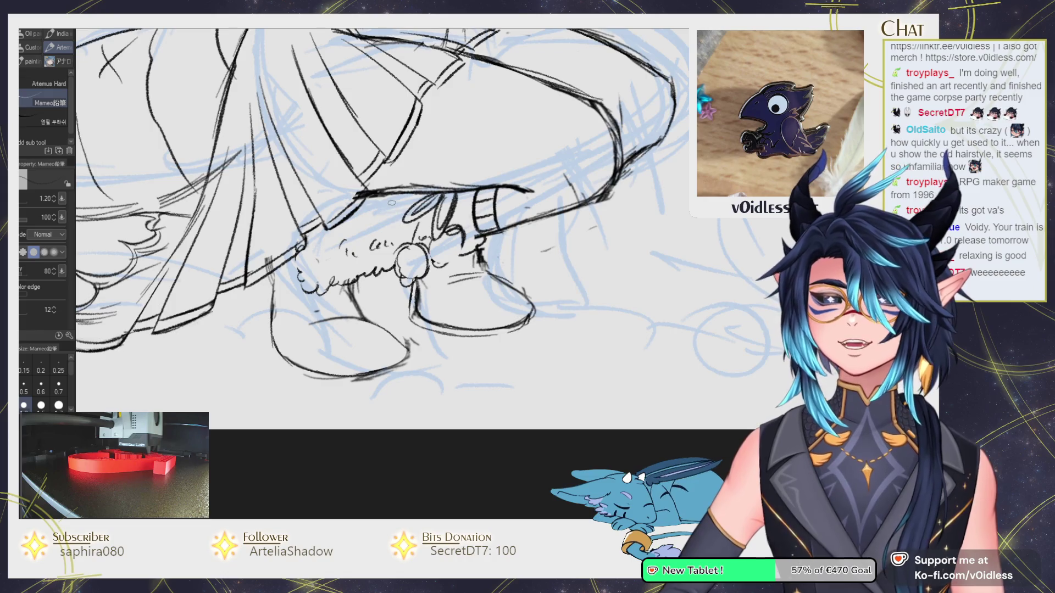
pyautogui.scroll(2, 233, 282)
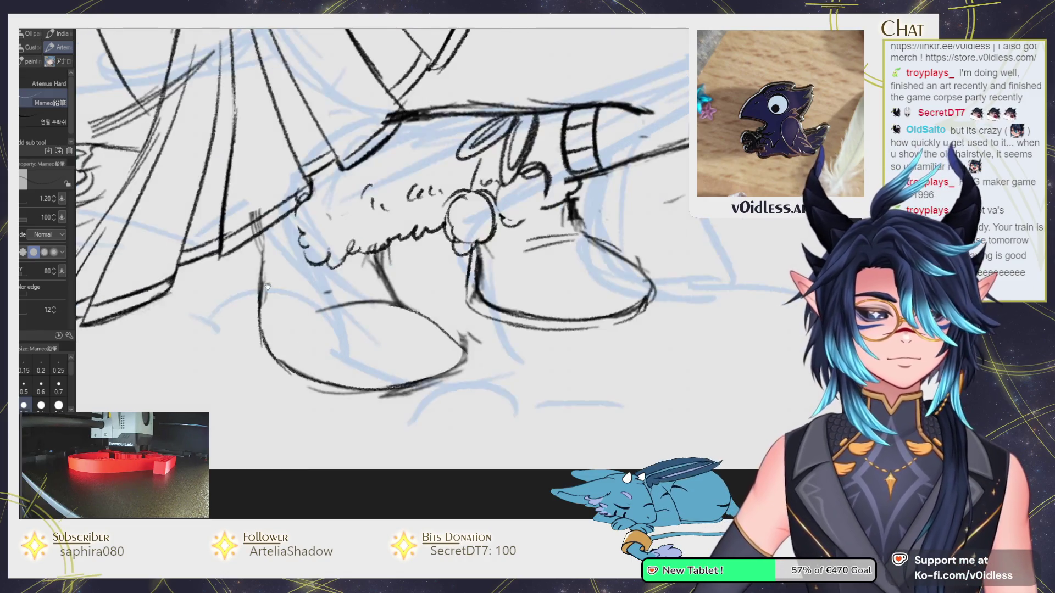
# Erase the hatch marks by the boot and ink its left edge and heel.
pyautogui.press('e')
pyautogui.moveTo(288, 266); pyautogui.dragTo(283, 270)
pyautogui.press('p')
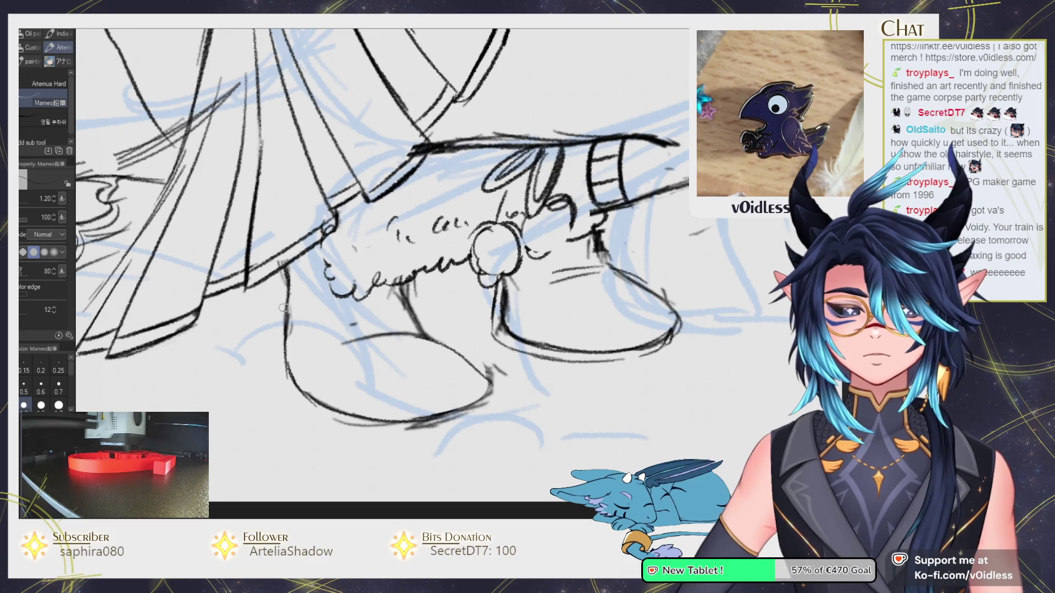
pyautogui.moveTo(284, 315); pyautogui.dragTo(284, 345)
pyautogui.moveTo(283, 279); pyautogui.dragTo(276, 293)
pyautogui.moveTo(277, 354); pyautogui.dragTo(296, 406)
# Rotate the canvas to ink the boot's lower outline, then level and zoom out on the figure.
pyautogui.press('^')
pyautogui.press('^')
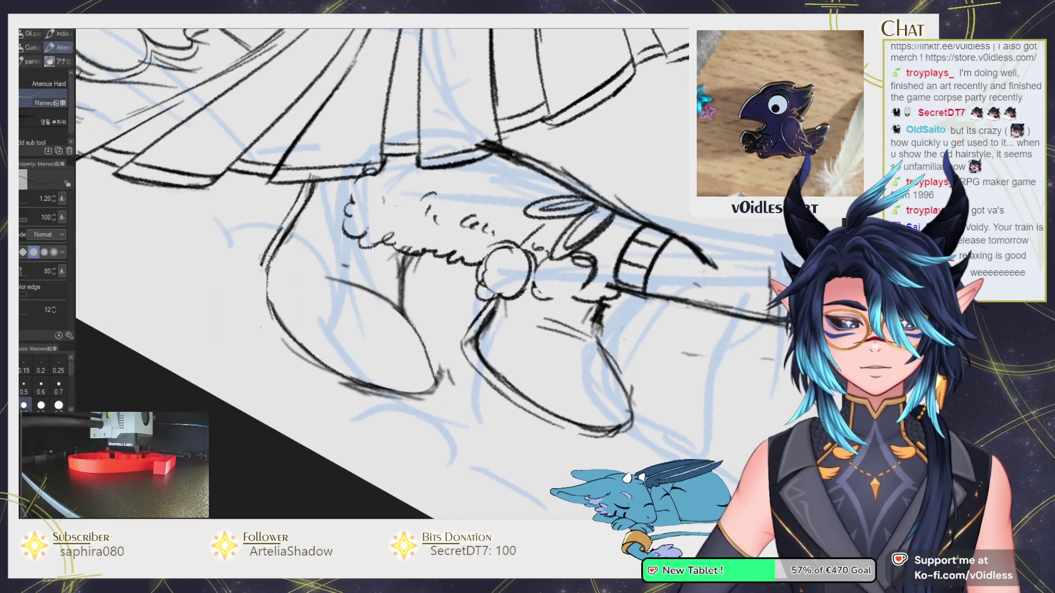
pyautogui.moveTo(263, 327); pyautogui.dragTo(399, 403)
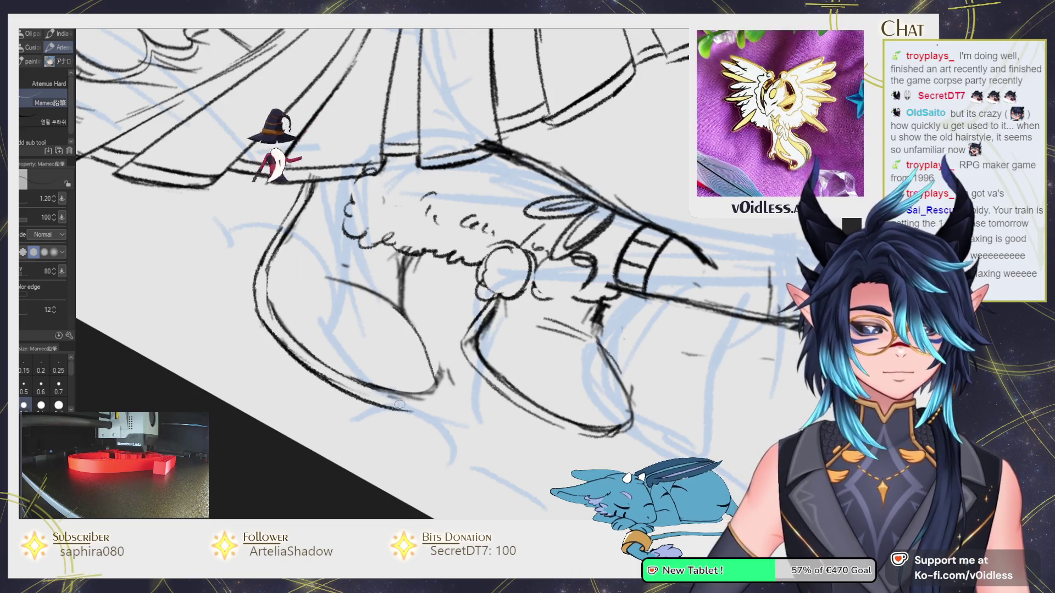
pyautogui.press('-')
pyautogui.press('-')
pyautogui.press('-')
pyautogui.press('-')
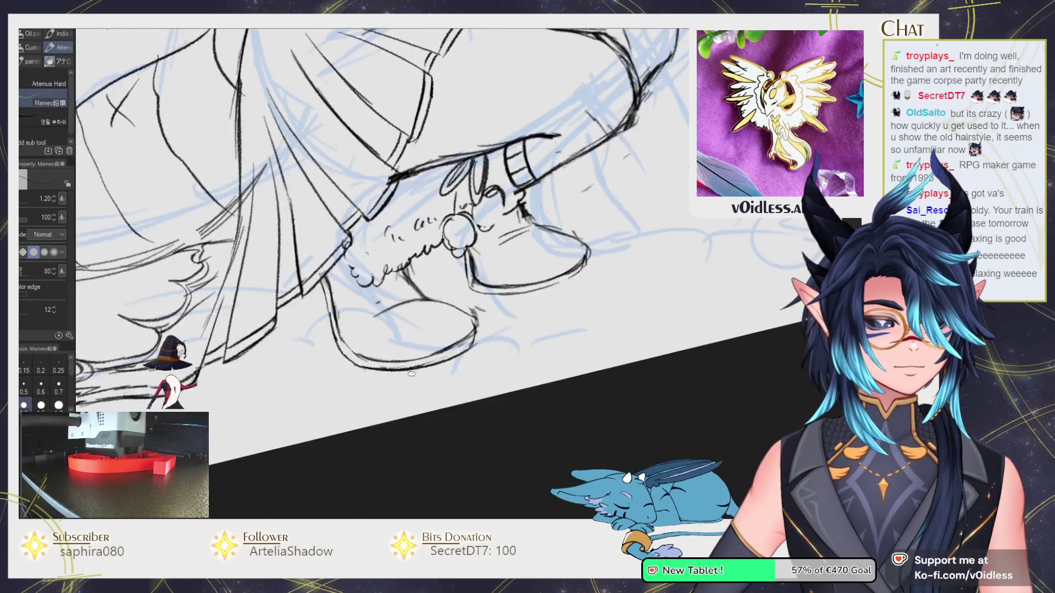
pyautogui.press('-')
pyautogui.hotkey('ctrl', '@')
# Mirror the canvas view and zoom in on the boots with the pencil ready.
pyautogui.press('h')
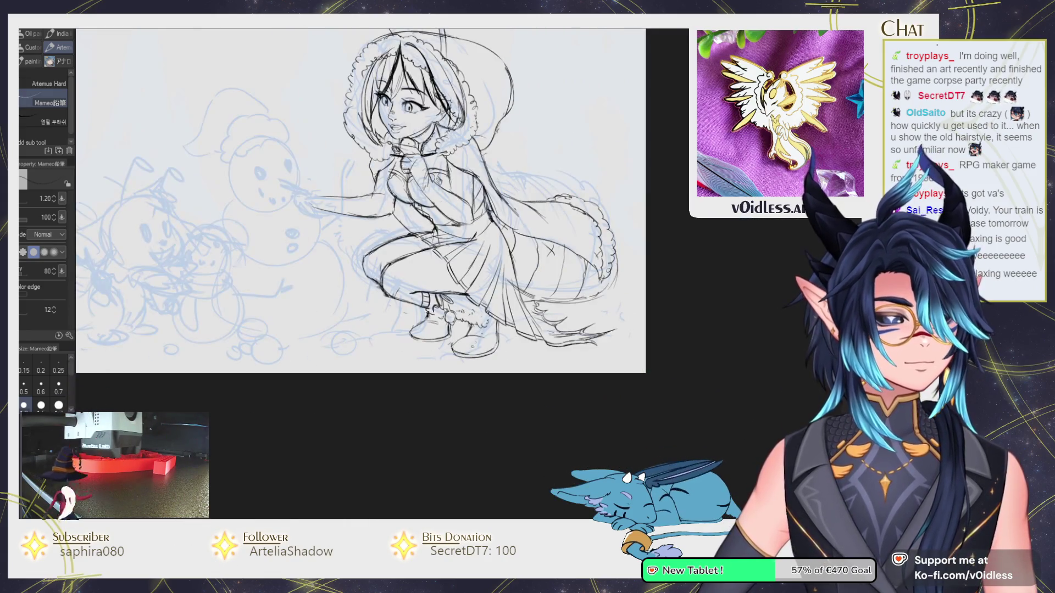
pyautogui.press('j')
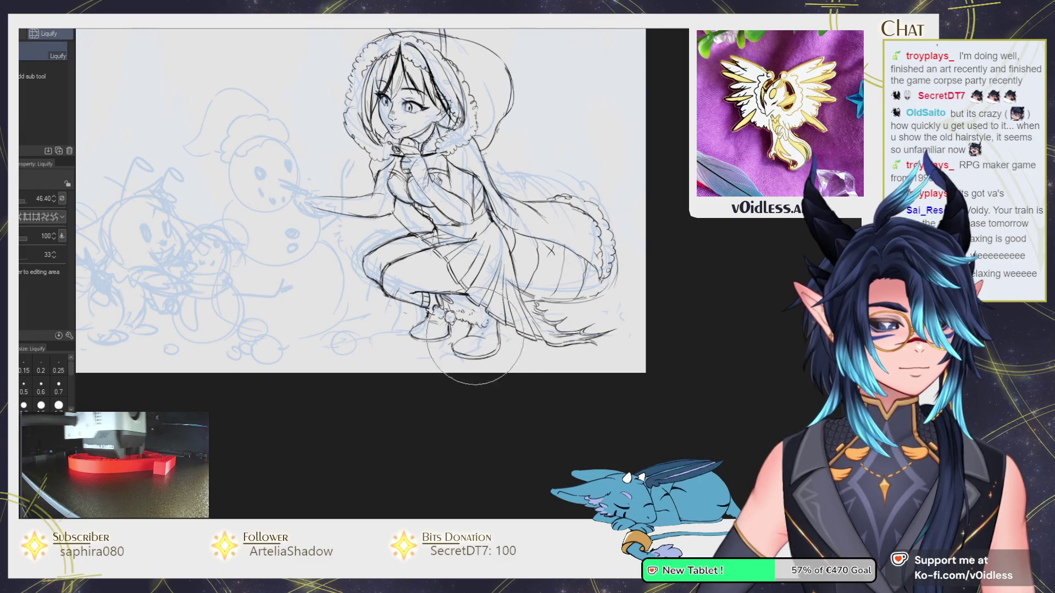
pyautogui.press('e')
pyautogui.press('+')
pyautogui.press('+')
pyautogui.press('+')
pyautogui.press('p')
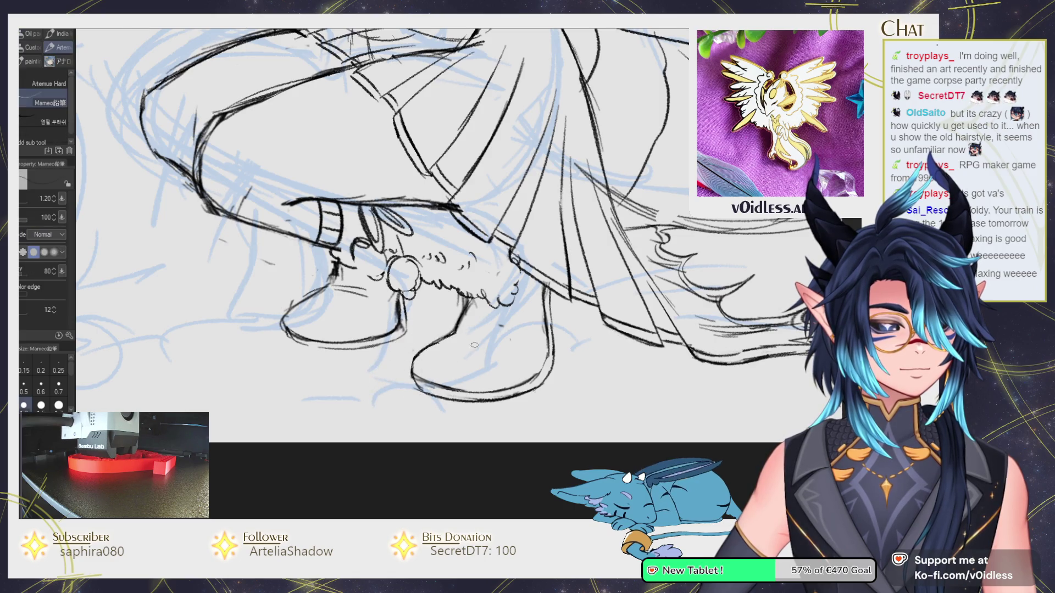
# Ink the right boot's crossing line and outer edge, undoing and redrawing strokes, then zoom out.
pyautogui.moveTo(510, 344); pyautogui.dragTo(468, 336)
pyautogui.moveTo(546, 285)
pyautogui.mouseDown()
pyautogui.moveTo(547, 369)
pyautogui.moveTo(552, 295)
pyautogui.mouseUp()
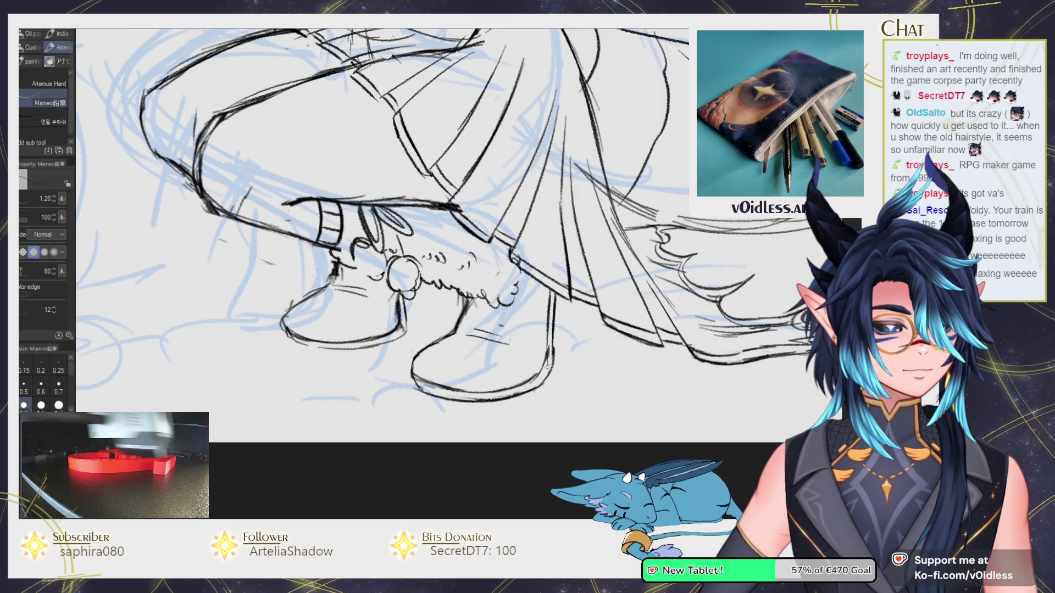
pyautogui.hotkey('ctrl', 'z')
pyautogui.moveTo(552, 297); pyautogui.dragTo(549, 366)
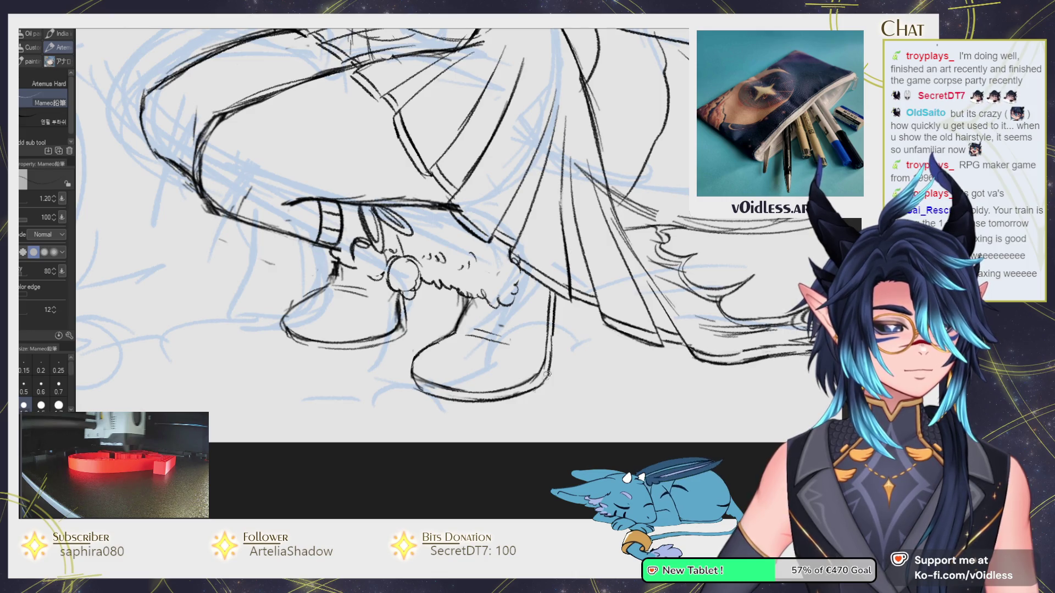
pyautogui.moveTo(554, 295); pyautogui.dragTo(547, 320)
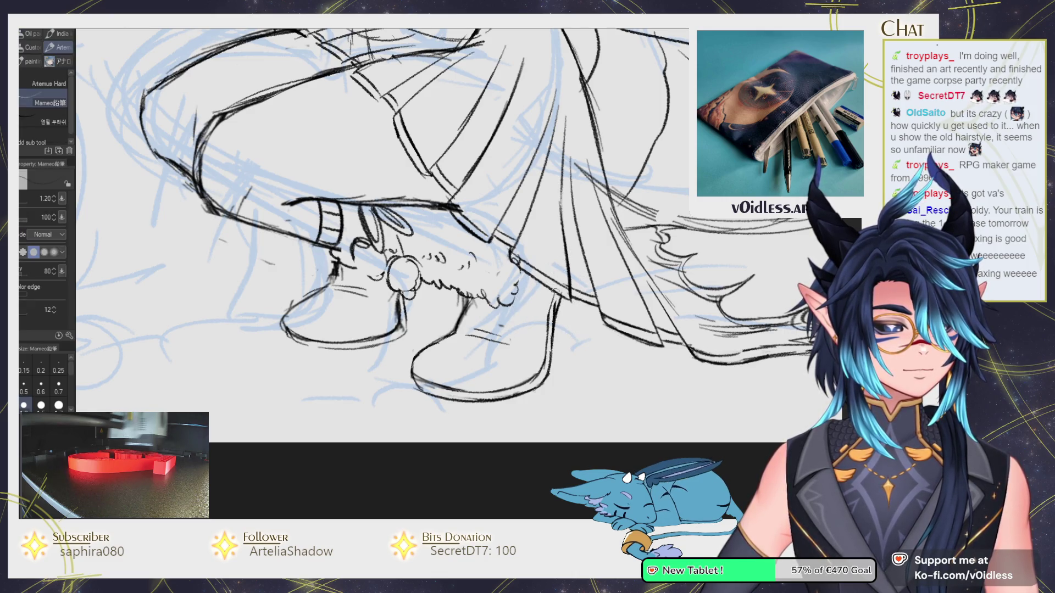
pyautogui.hotkey('ctrl', 'z')
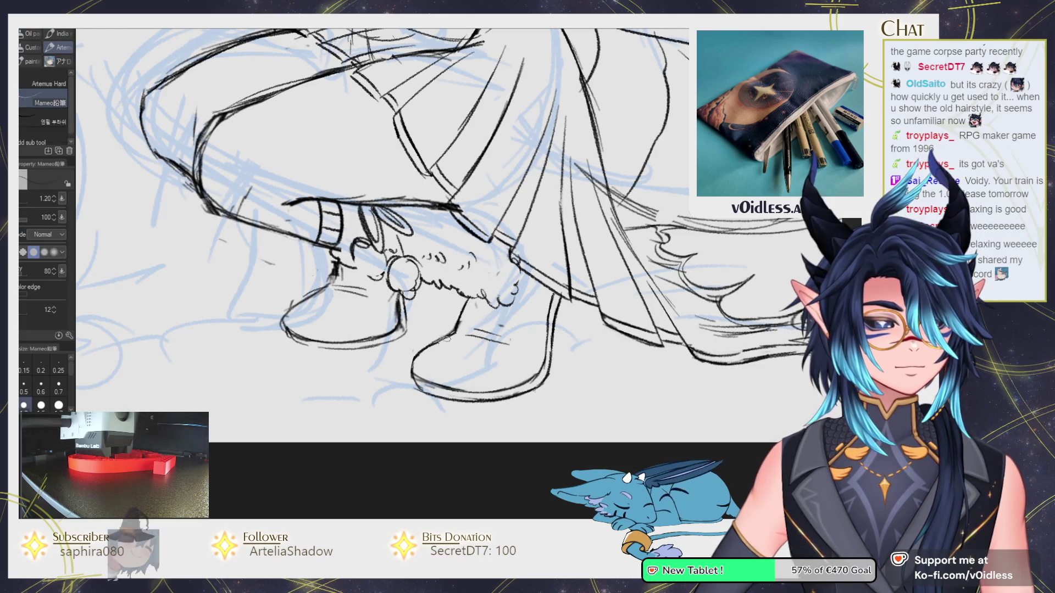
pyautogui.hotkey('ctrl', '-')
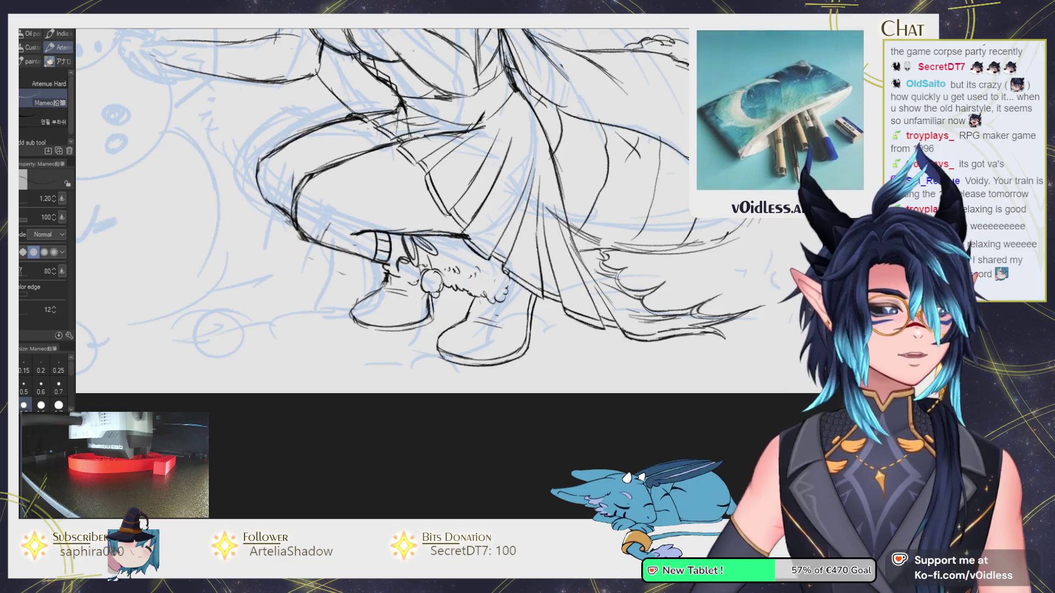
pyautogui.press('h')
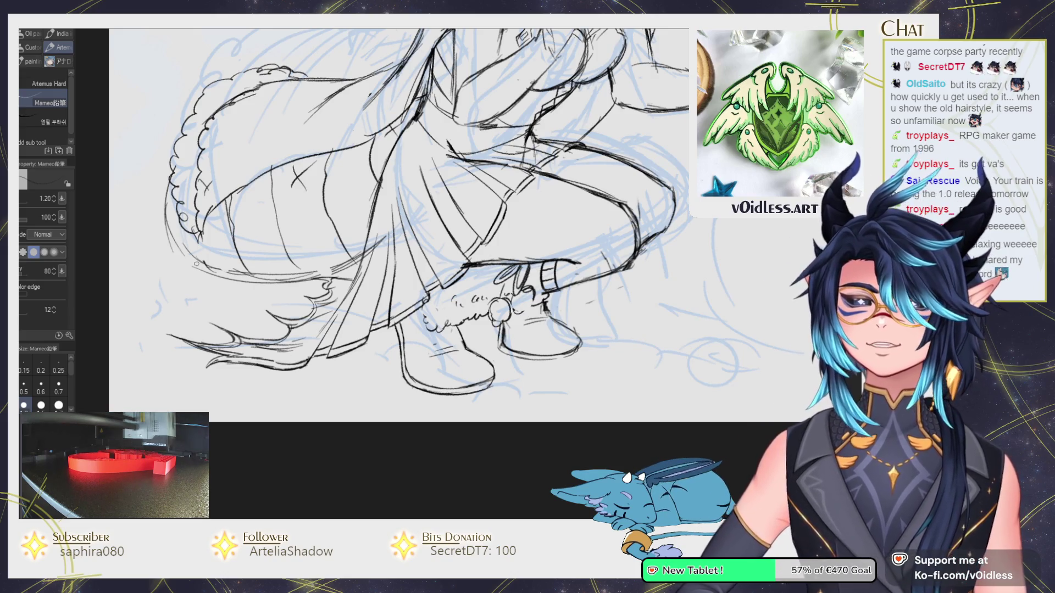
pyautogui.scroll(2, 442, 273)
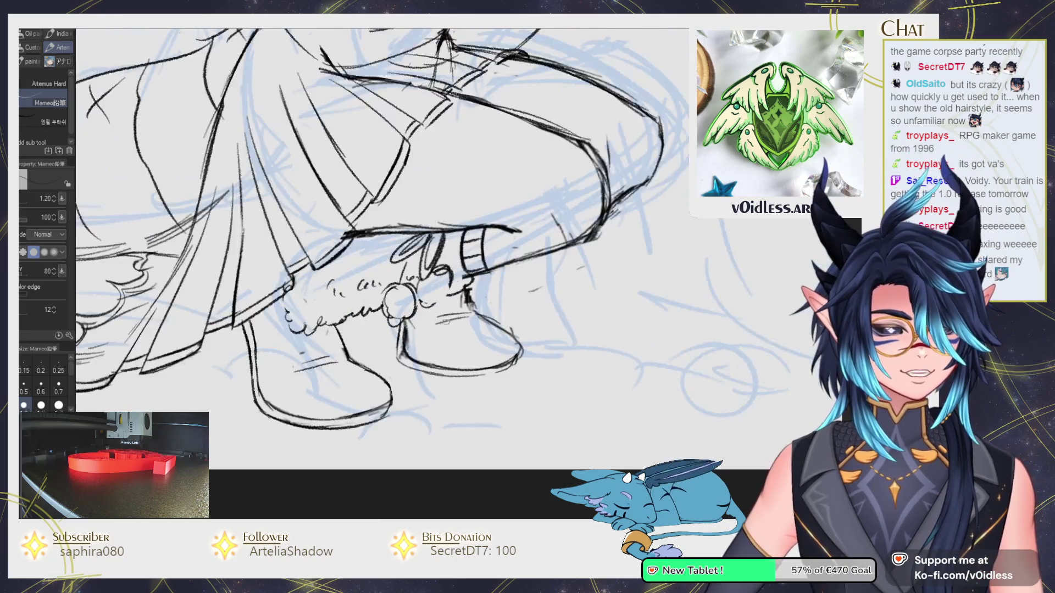
pyautogui.scroll(2, 418, 297)
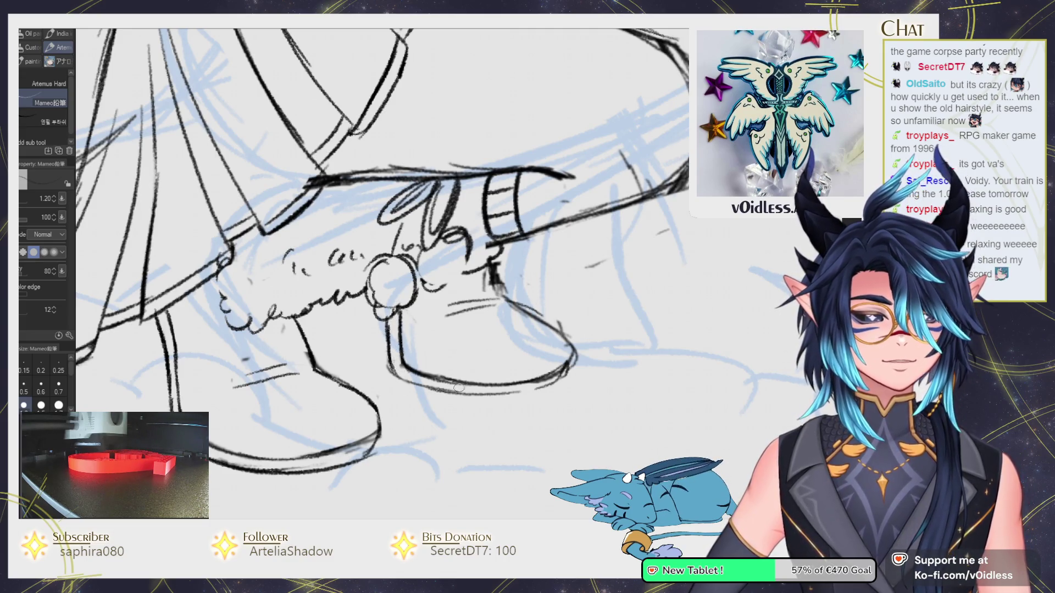
pyautogui.scroll(-3, 461, 382)
pyautogui.scroll(-3, 494, 357)
pyautogui.scroll(2, 549, 341)
pyautogui.press('l')
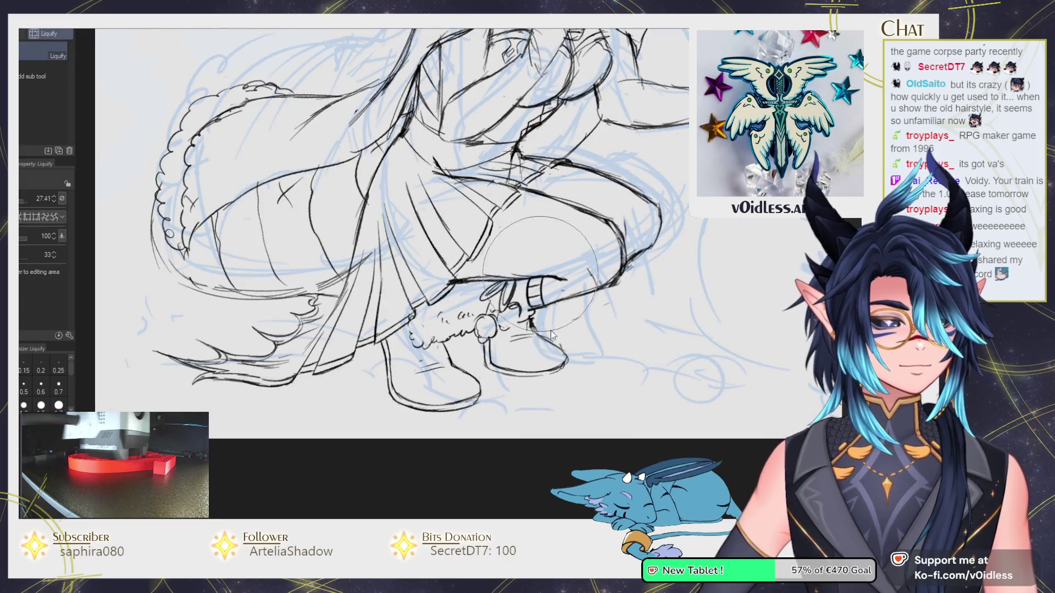
pyautogui.press('p')
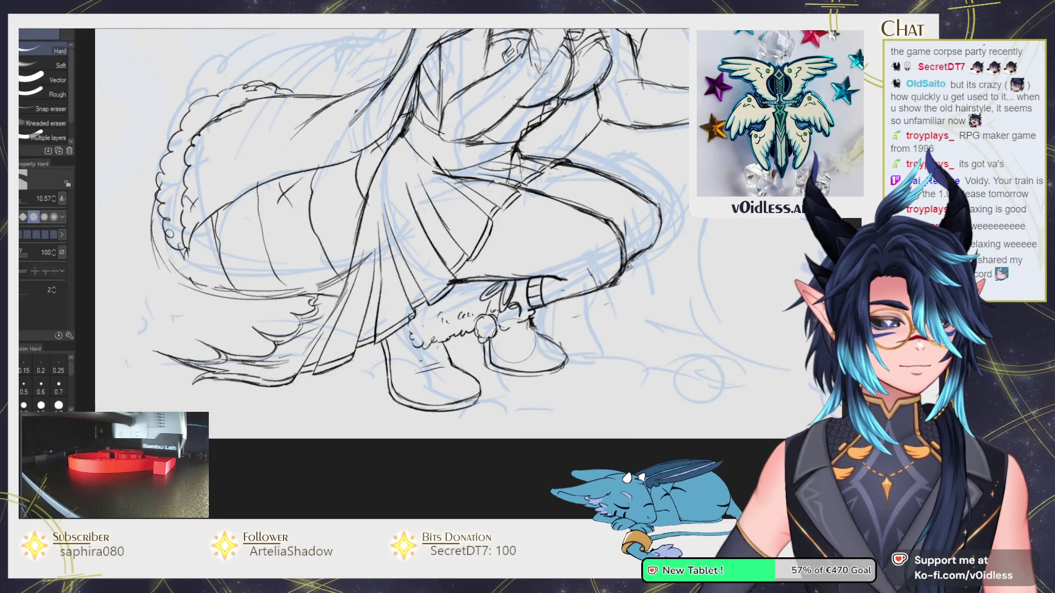
pyautogui.scroll(-4, 572, 329)
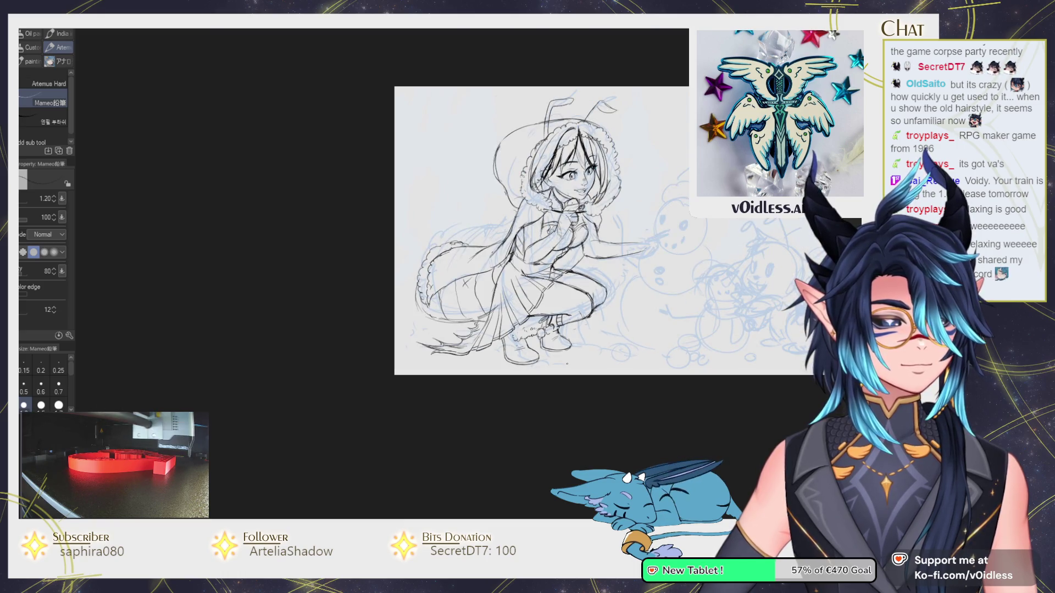
pyautogui.scroll(4, 568, 363)
pyautogui.press('e')
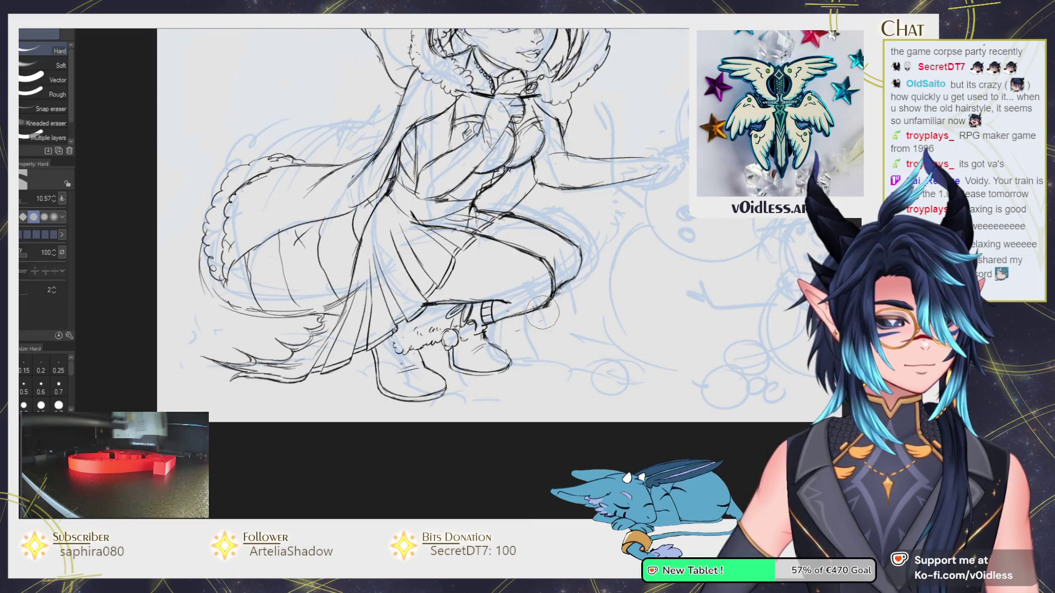
pyautogui.press('p')
pyautogui.scroll(-3, 561, 295)
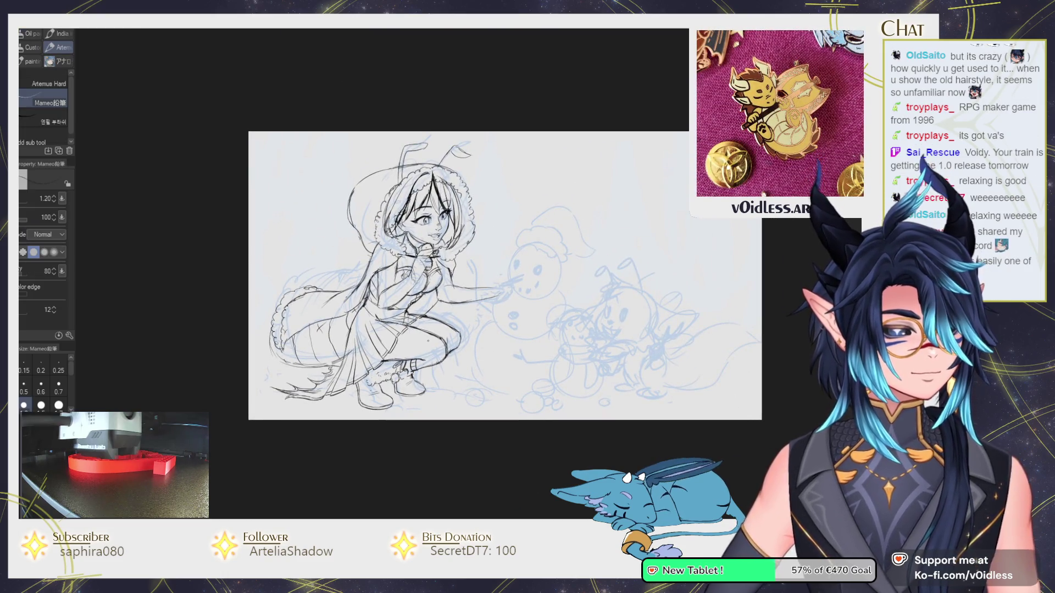
pyautogui.moveTo(486, 254)
pyautogui.mouseDown()
pyautogui.moveTo(397, 281)
pyautogui.moveTo(462, 261)
pyautogui.mouseUp()
pyautogui.press('j')
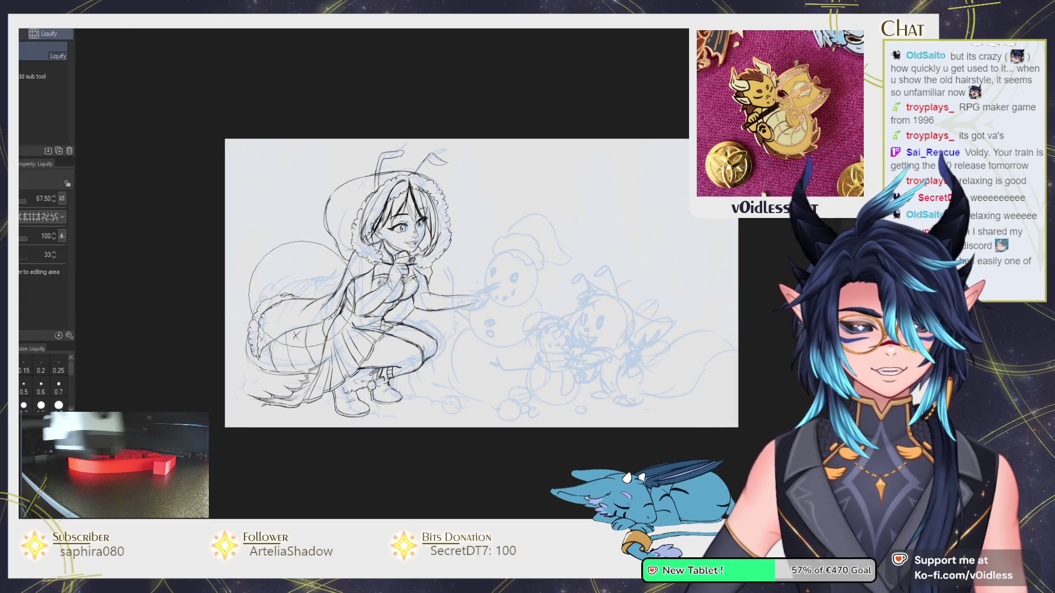
pyautogui.moveTo(306, 287); pyautogui.dragTo(305, 291)
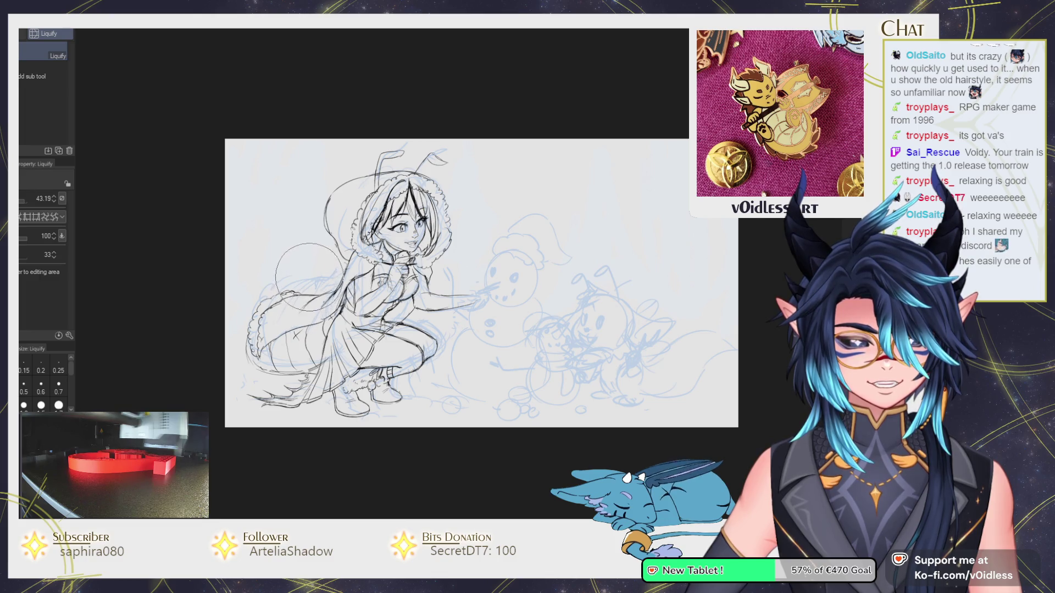
pyautogui.moveTo(296, 302); pyautogui.dragTo(290, 301)
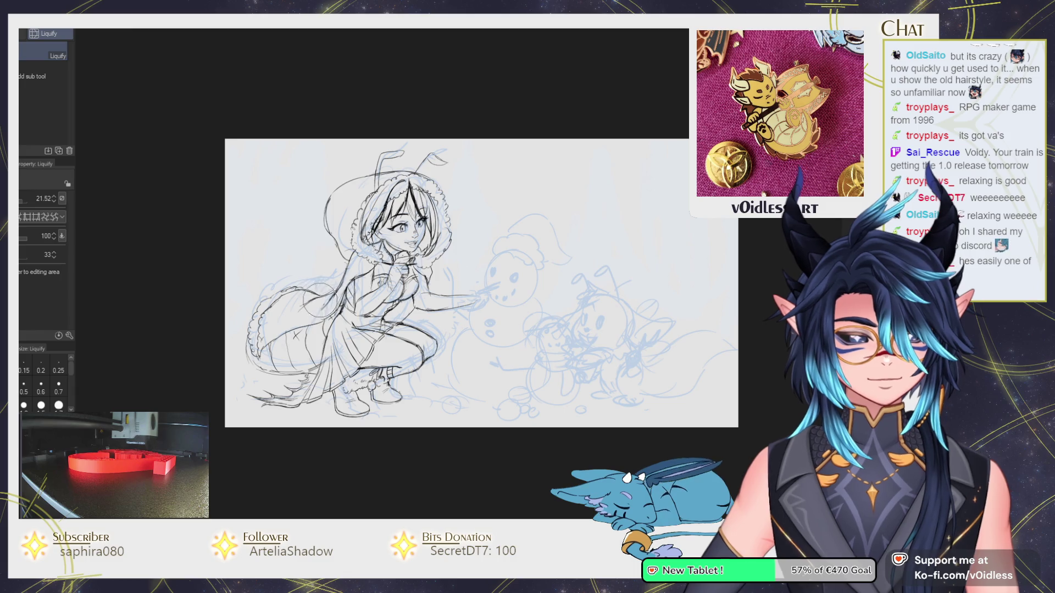
pyautogui.press('p')
pyautogui.scroll(2, 324, 298)
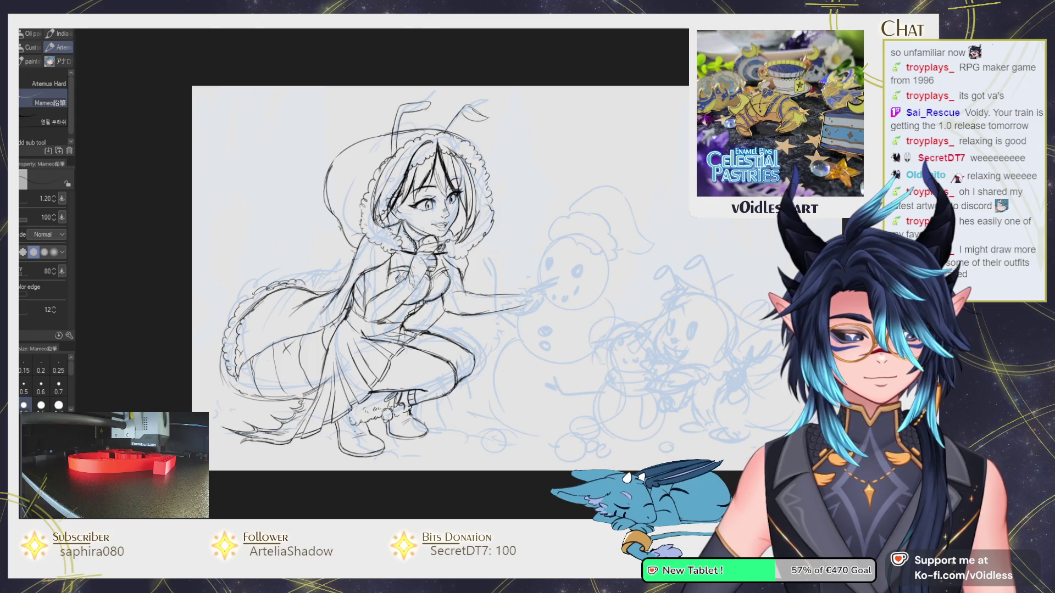
pyautogui.press('e')
pyautogui.press('p')
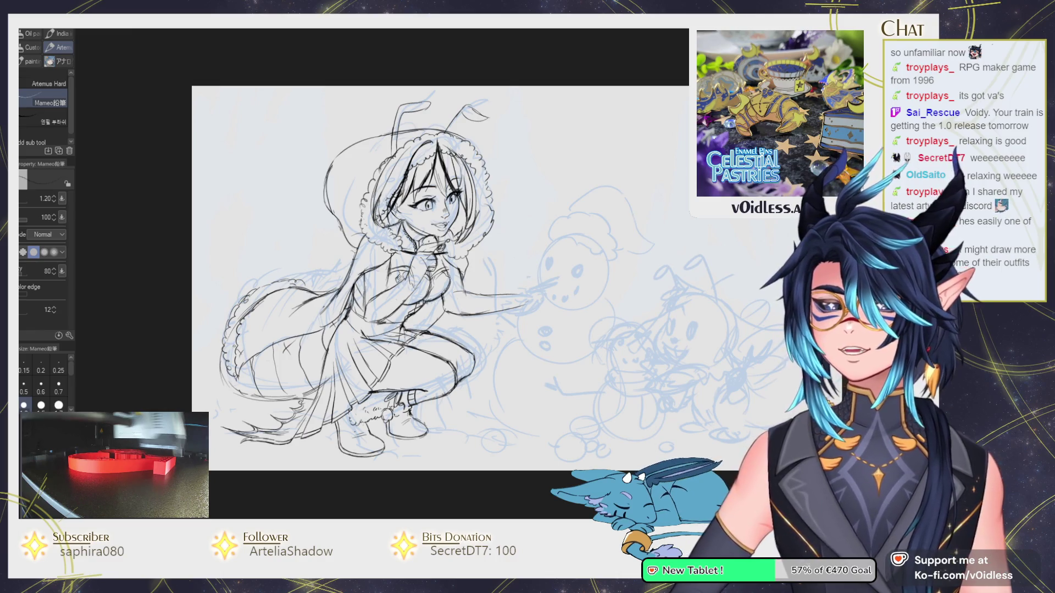
pyautogui.moveTo(571, 311); pyautogui.dragTo(536, 296)
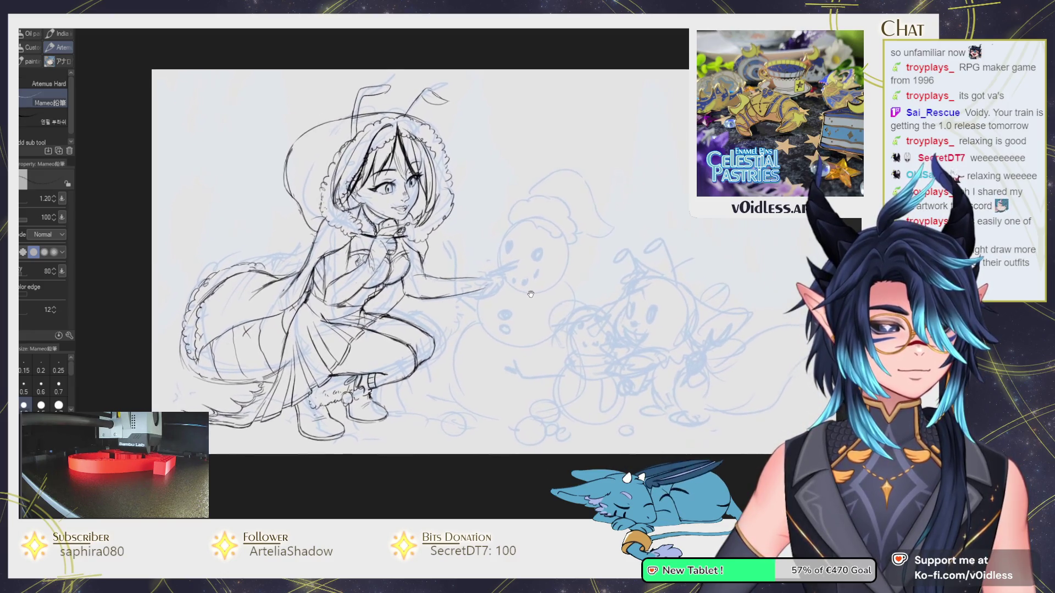
pyautogui.scroll(-2, 579, 248)
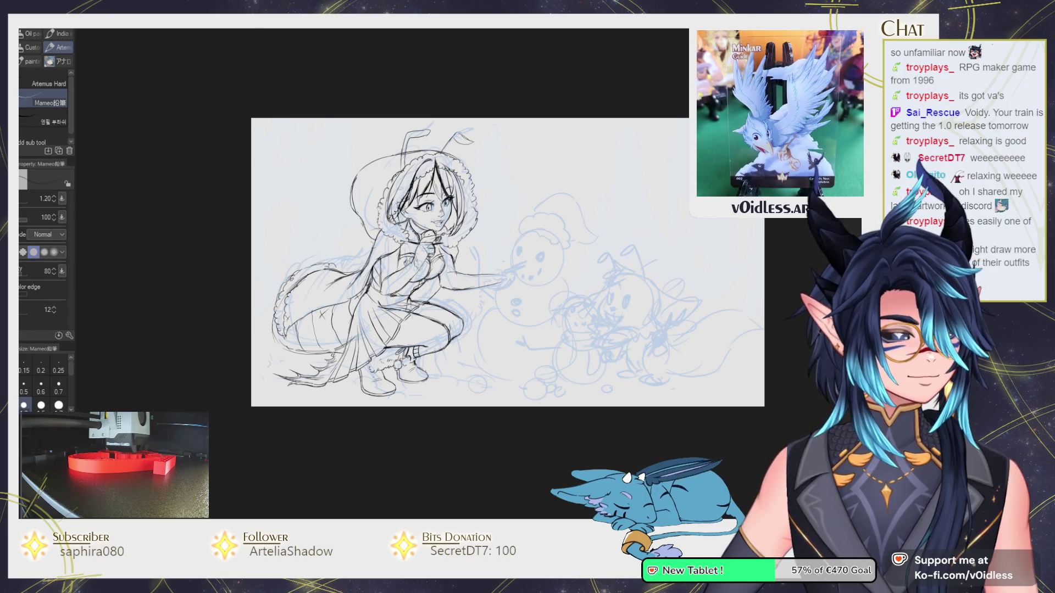
pyautogui.scroll(2, 562, 287)
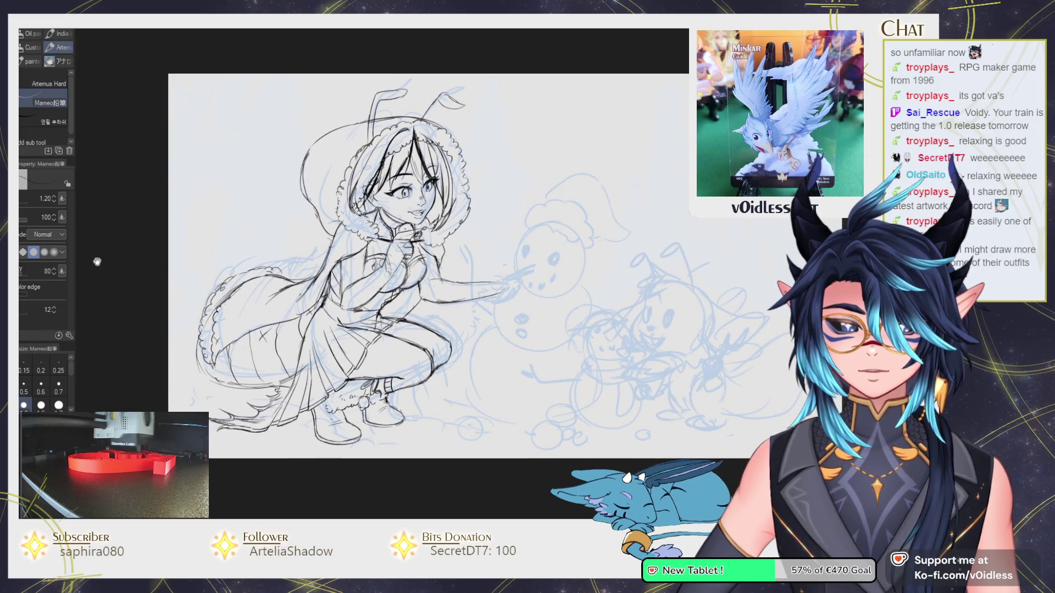
pyautogui.scroll(5, 354, 270)
pyautogui.moveTo(315, 305); pyautogui.dragTo(351, 318)
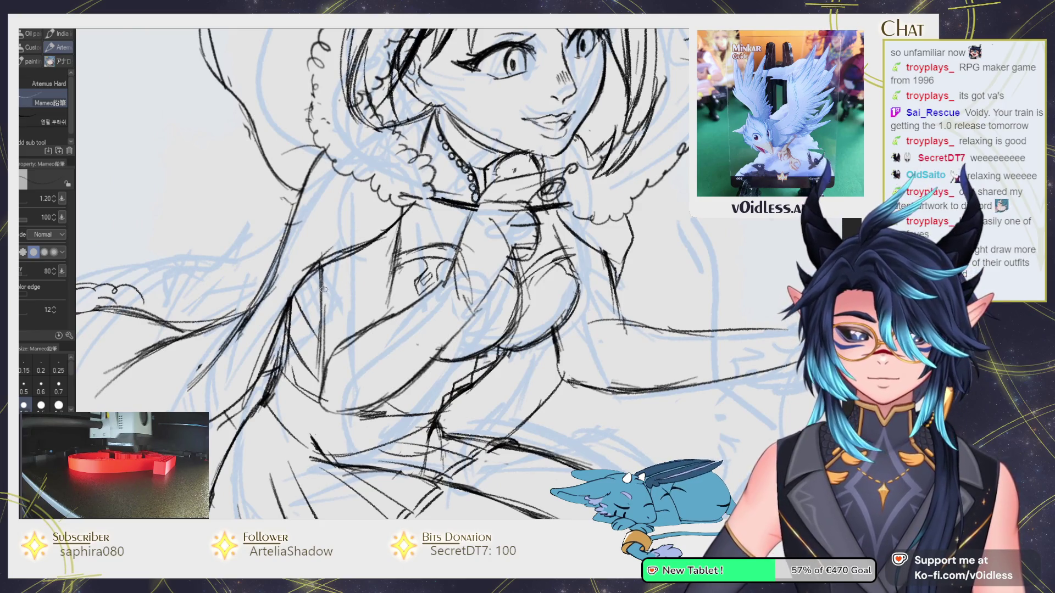
# Ink a short torso line and pan over toward the outstretched arm.
pyautogui.moveTo(334, 273)
pyautogui.mouseDown()
pyautogui.moveTo(368, 263)
pyautogui.moveTo(319, 326)
pyautogui.mouseUp()
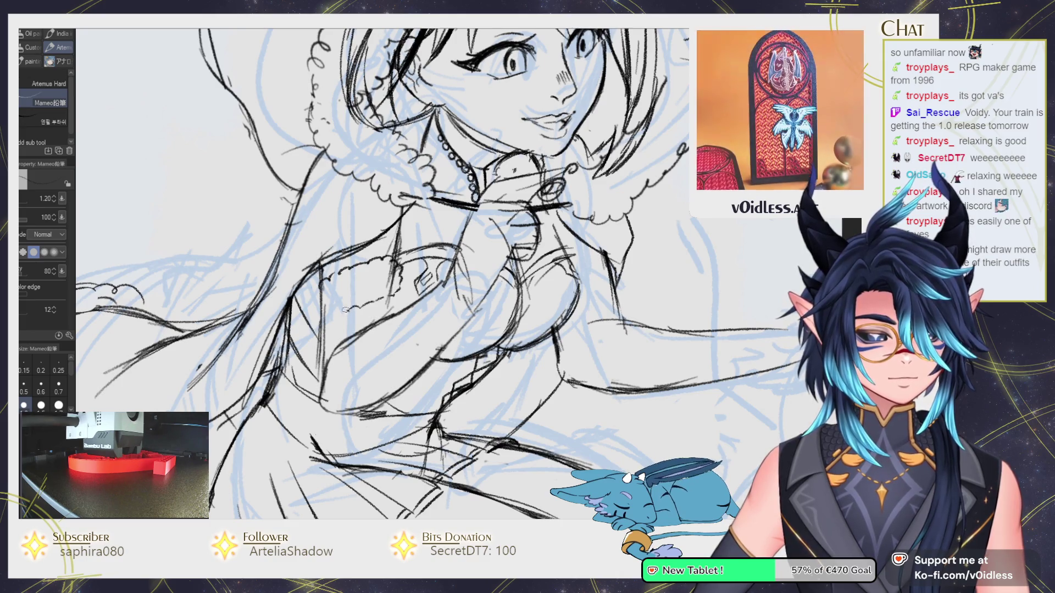
pyautogui.press('e')
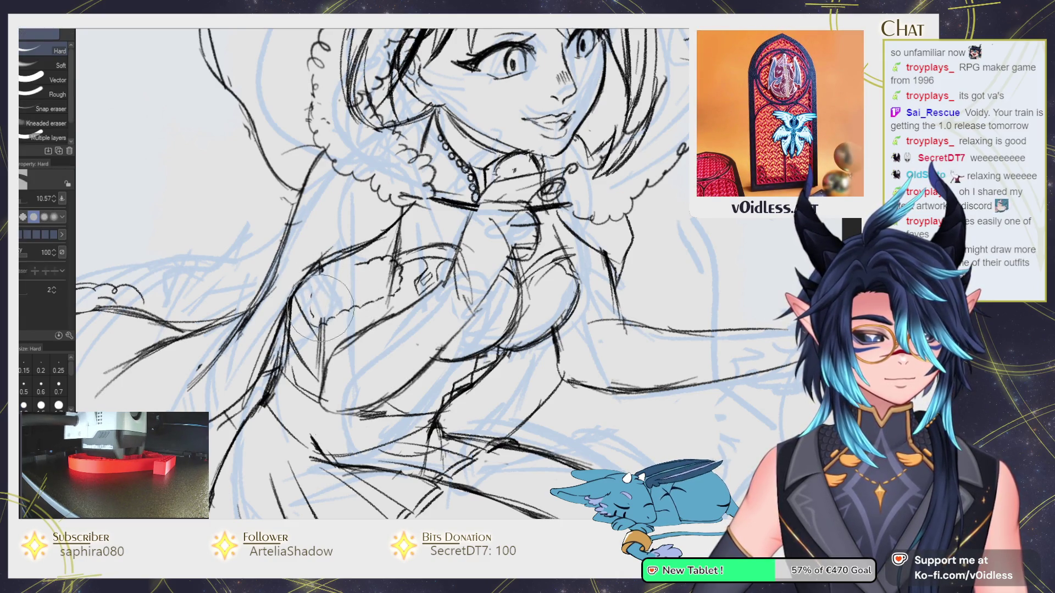
pyautogui.press('p')
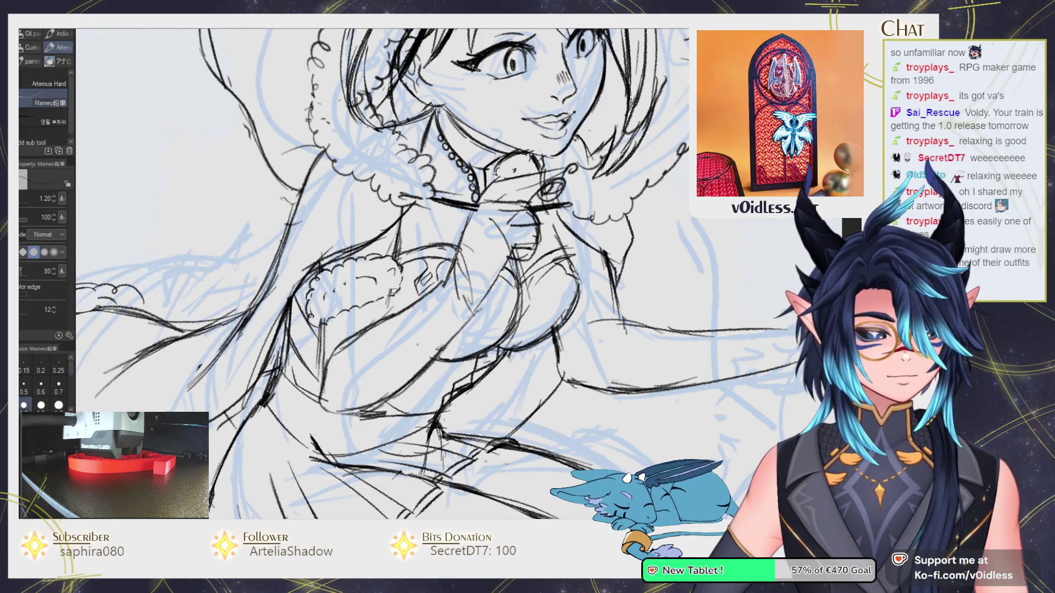
pyautogui.moveTo(384, 352); pyautogui.dragTo(378, 331)
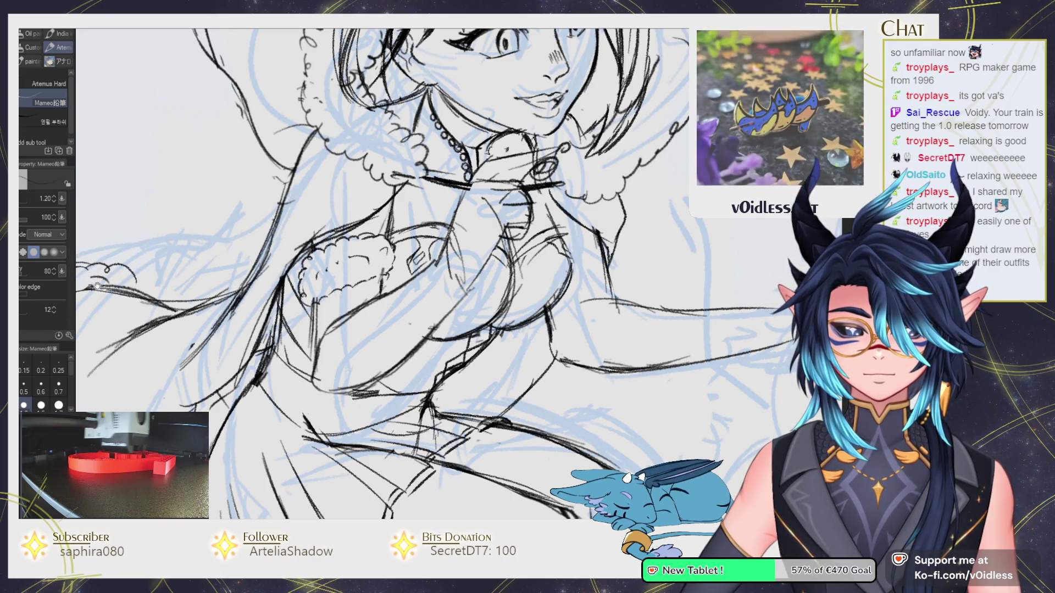
pyautogui.moveTo(409, 223); pyautogui.dragTo(506, 189)
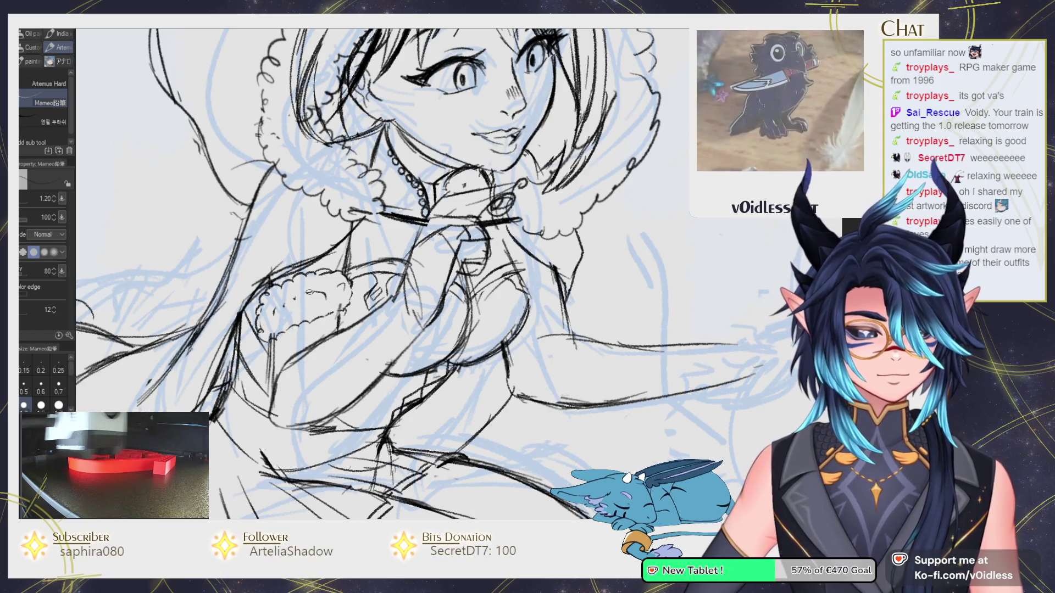
pyautogui.moveTo(581, 282); pyautogui.dragTo(509, 281)
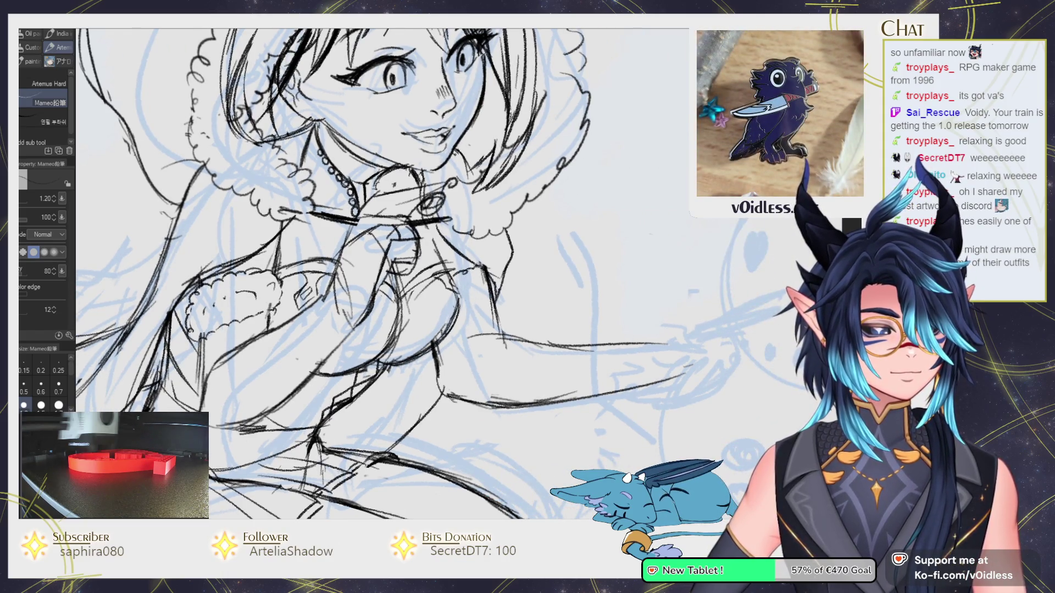
# Add small pencil strokes below the arm and reposition the view on the chest.
pyautogui.moveTo(499, 293); pyautogui.dragTo(496, 307)
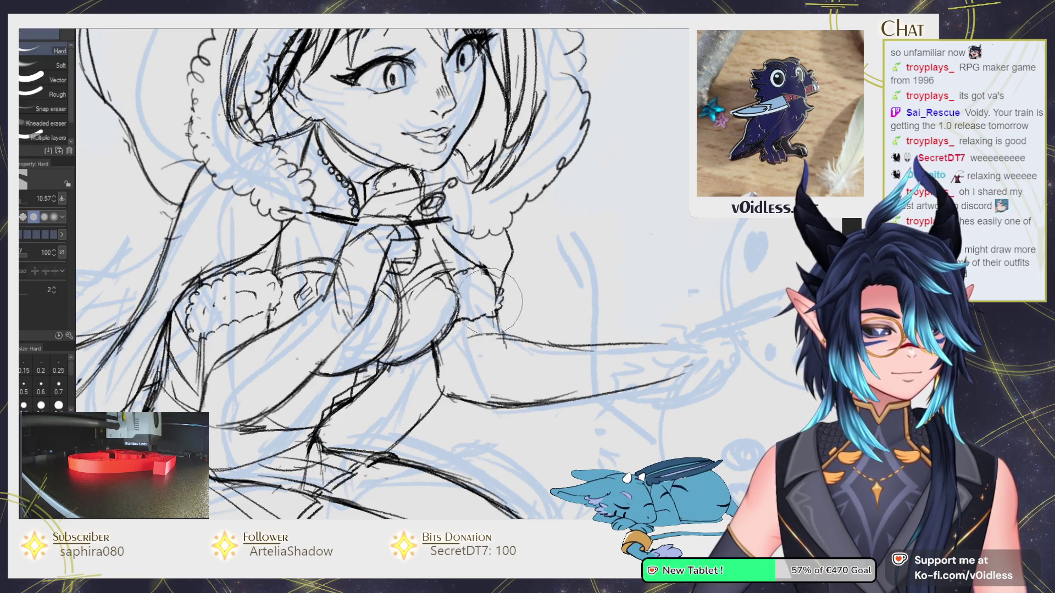
pyautogui.moveTo(494, 281)
pyautogui.mouseDown()
pyautogui.moveTo(503, 298)
pyautogui.moveTo(472, 284)
pyautogui.mouseUp()
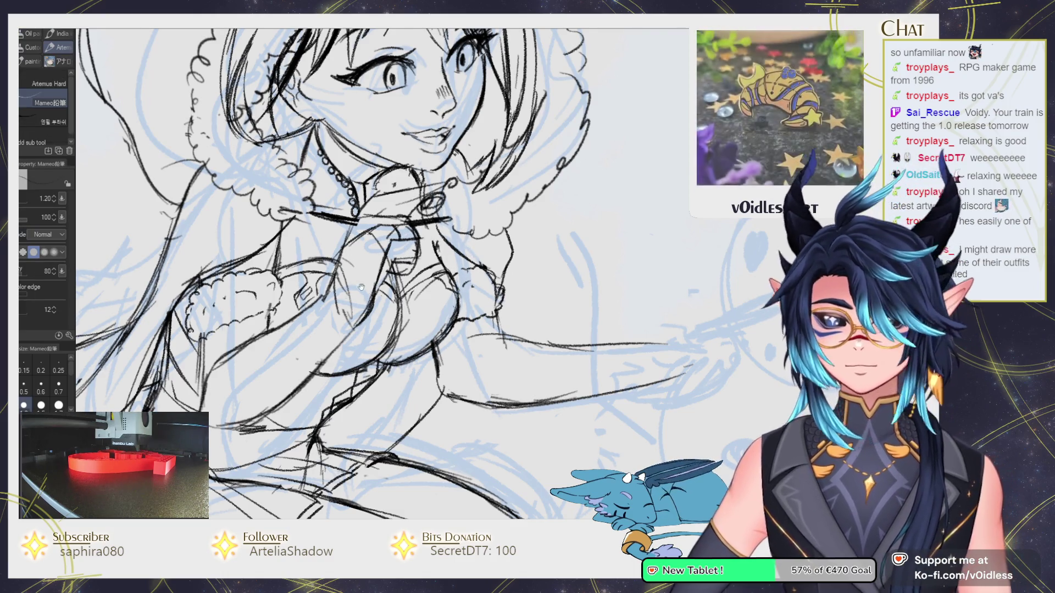
pyautogui.moveTo(390, 293); pyautogui.dragTo(403, 296)
pyautogui.press('e')
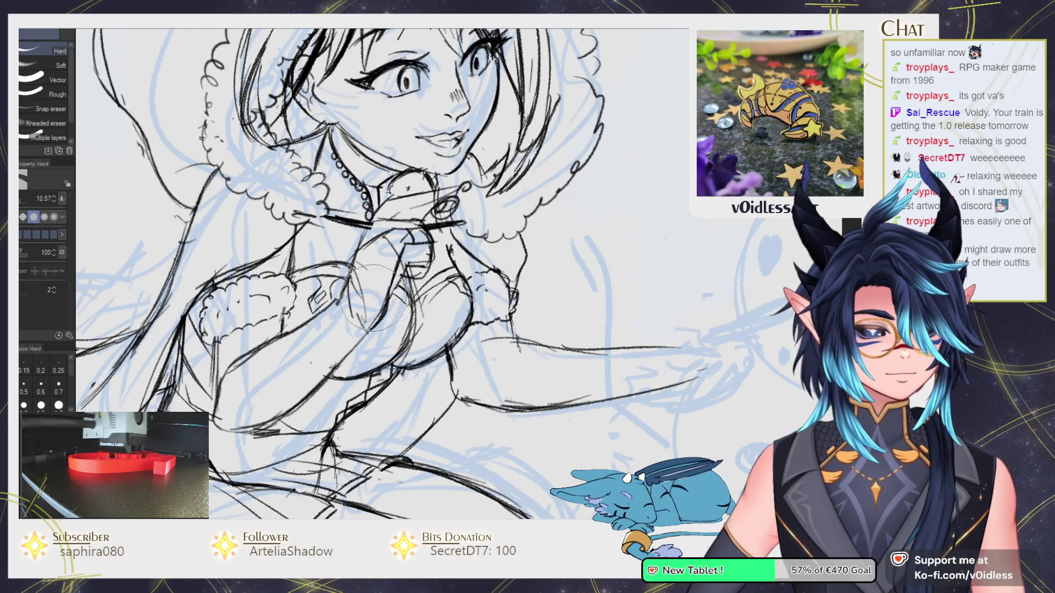
pyautogui.moveTo(286, 338); pyautogui.dragTo(329, 319)
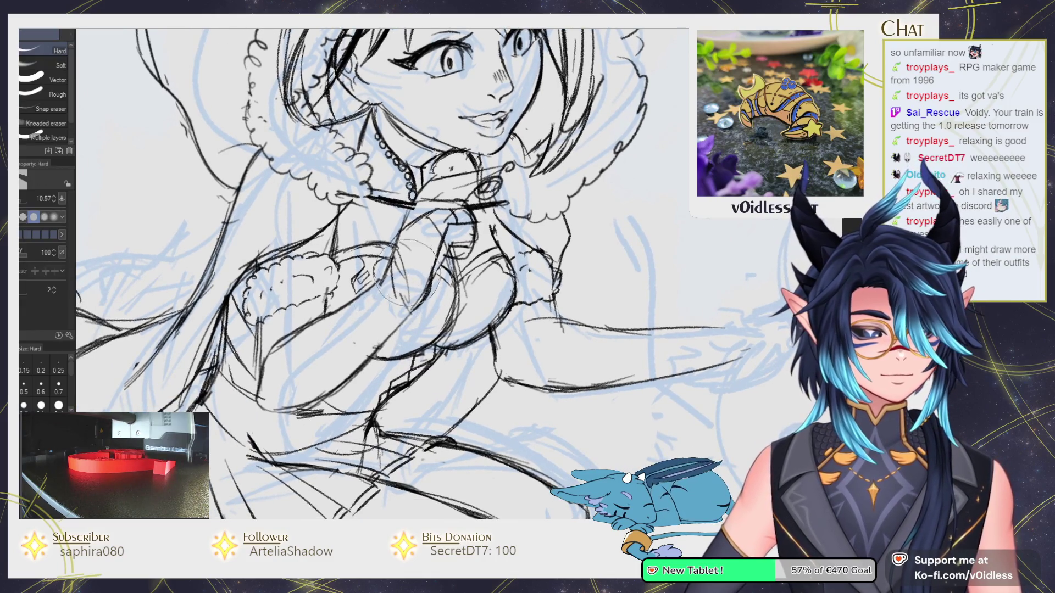
pyautogui.press('p')
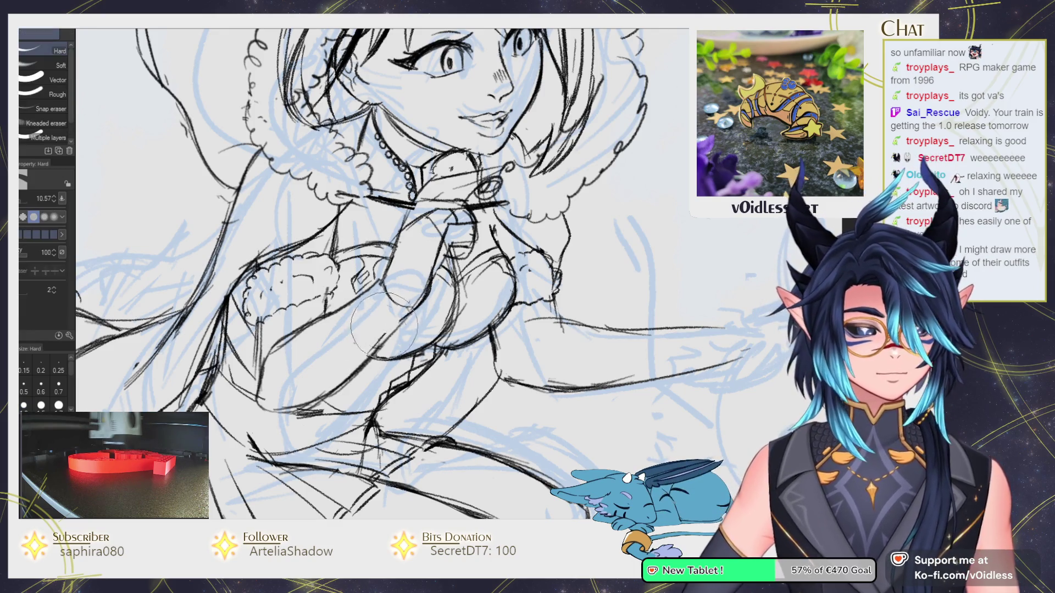
pyautogui.moveTo(311, 395); pyautogui.dragTo(347, 389)
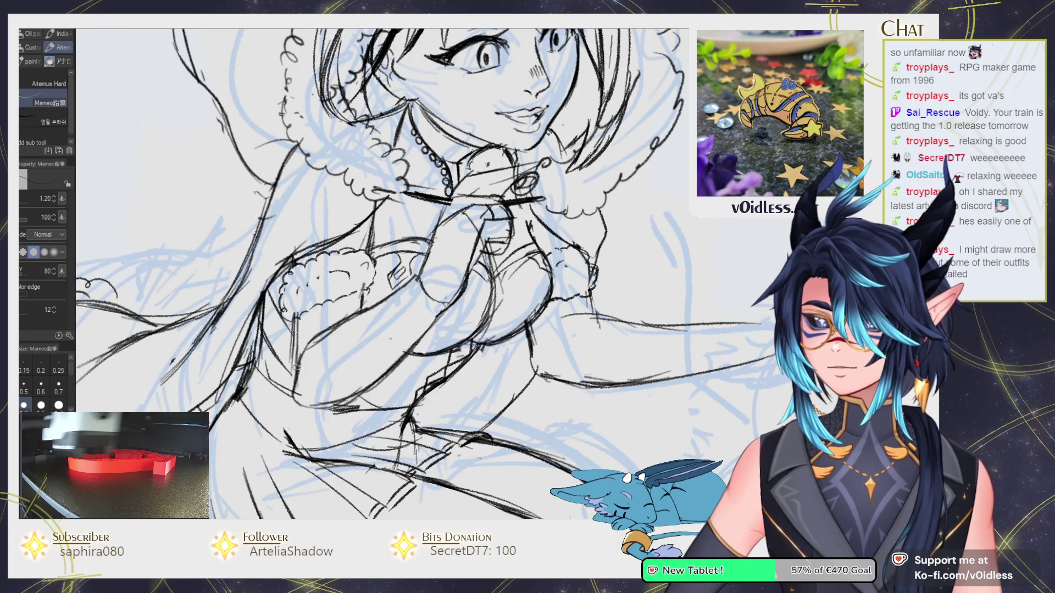
pyautogui.moveTo(333, 326); pyautogui.dragTo(341, 329)
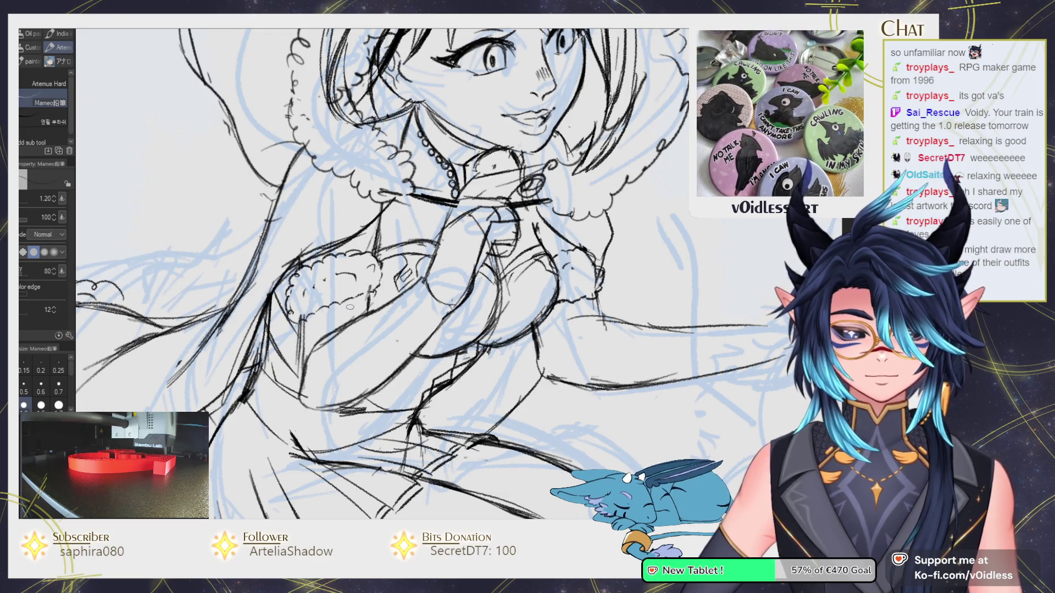
# Ink small fur strokes on the sleeve trim and the ribbon bow on the chest.
pyautogui.moveTo(351, 302)
pyautogui.mouseDown()
pyautogui.moveTo(365, 308)
pyautogui.moveTo(350, 293)
pyautogui.moveTo(377, 294)
pyautogui.mouseUp()
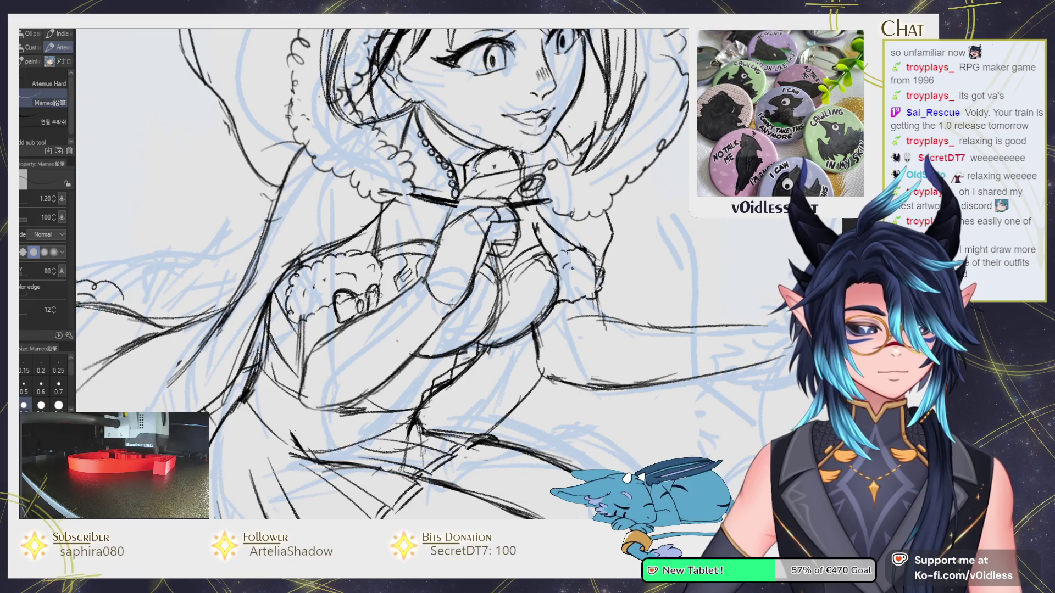
pyautogui.press('e')
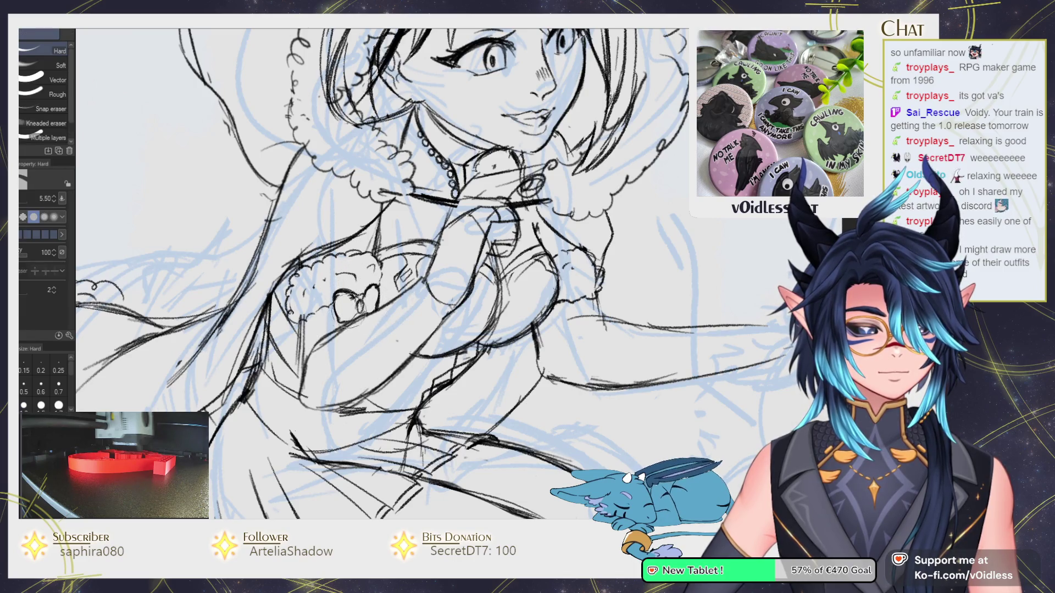
pyautogui.press('p')
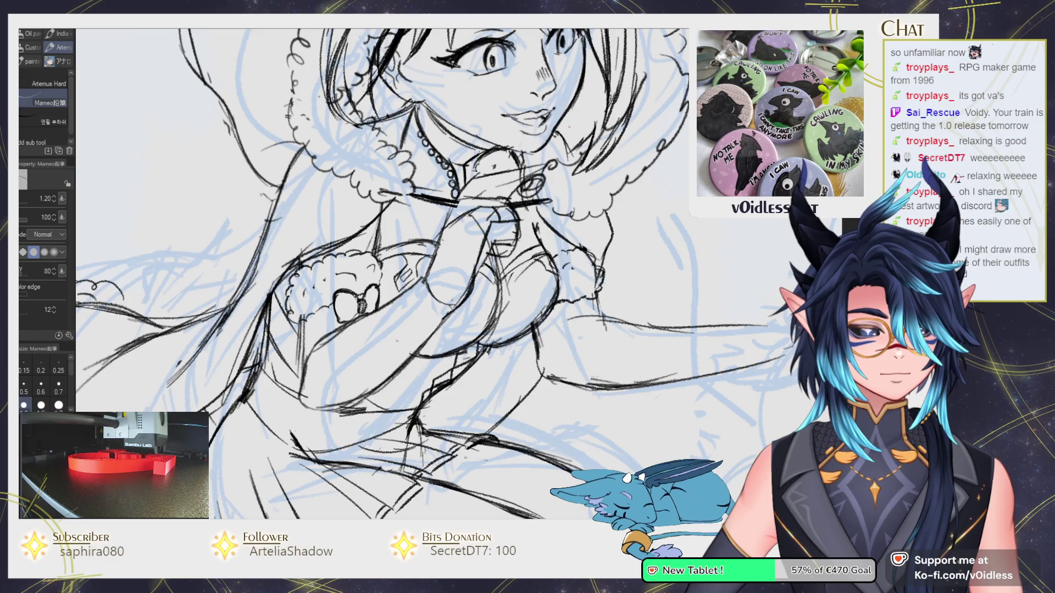
pyautogui.moveTo(360, 302)
pyautogui.mouseDown()
pyautogui.moveTo(377, 282)
pyautogui.moveTo(341, 295)
pyautogui.moveTo(342, 325)
pyautogui.mouseUp()
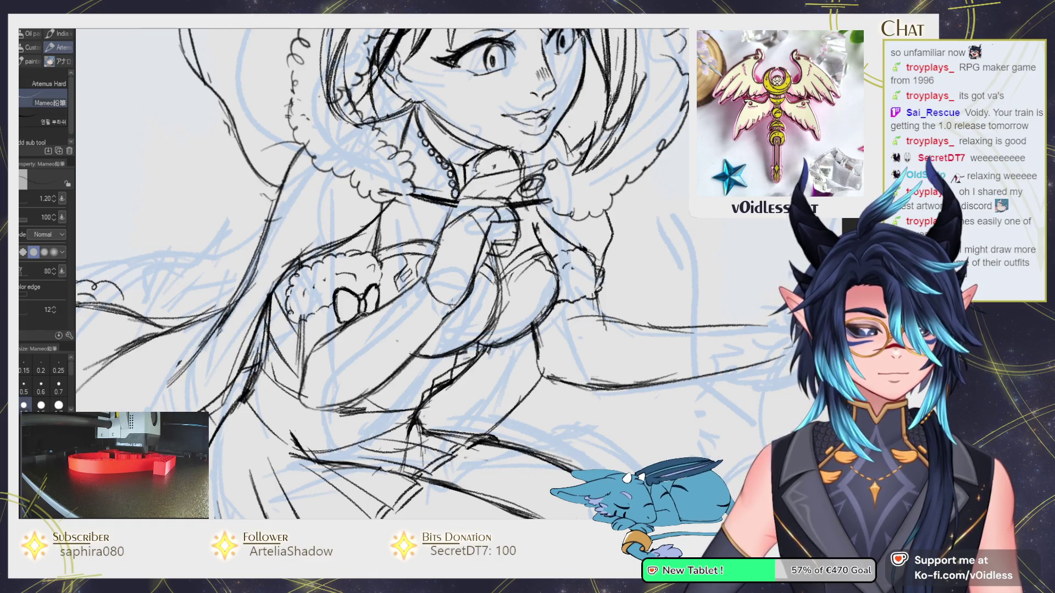
# Hatch short strokes on the chest, erase the extras, and add a thin chest line.
pyautogui.scroll(-2, 434, 275)
pyautogui.moveTo(351, 283); pyautogui.dragTo(315, 341)
pyautogui.scroll(-1, 310, 368)
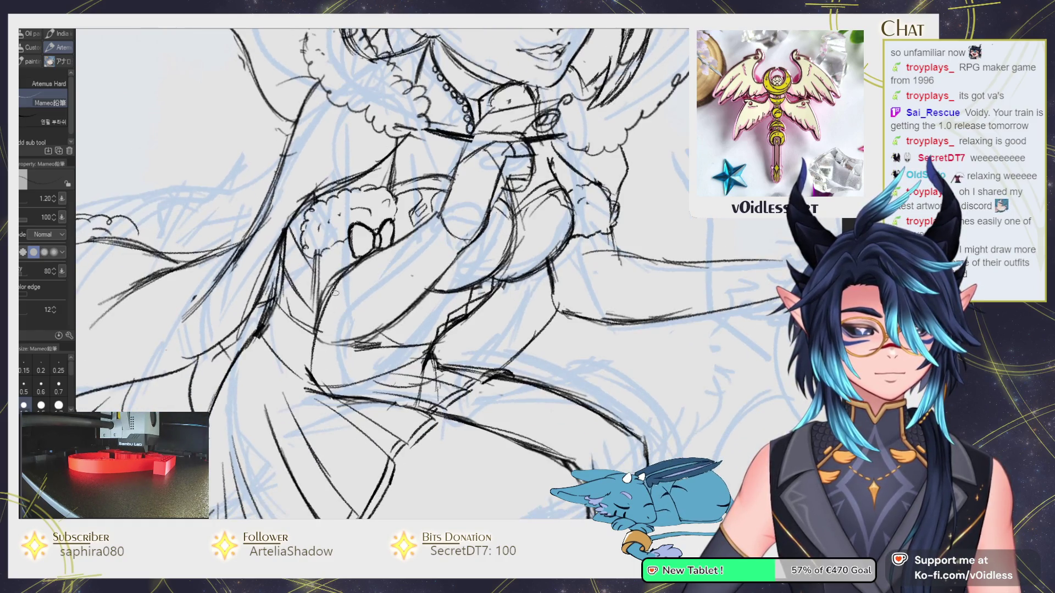
pyautogui.moveTo(314, 258); pyautogui.dragTo(318, 308)
pyautogui.press('e')
pyautogui.moveTo(318, 264); pyautogui.dragTo(311, 308)
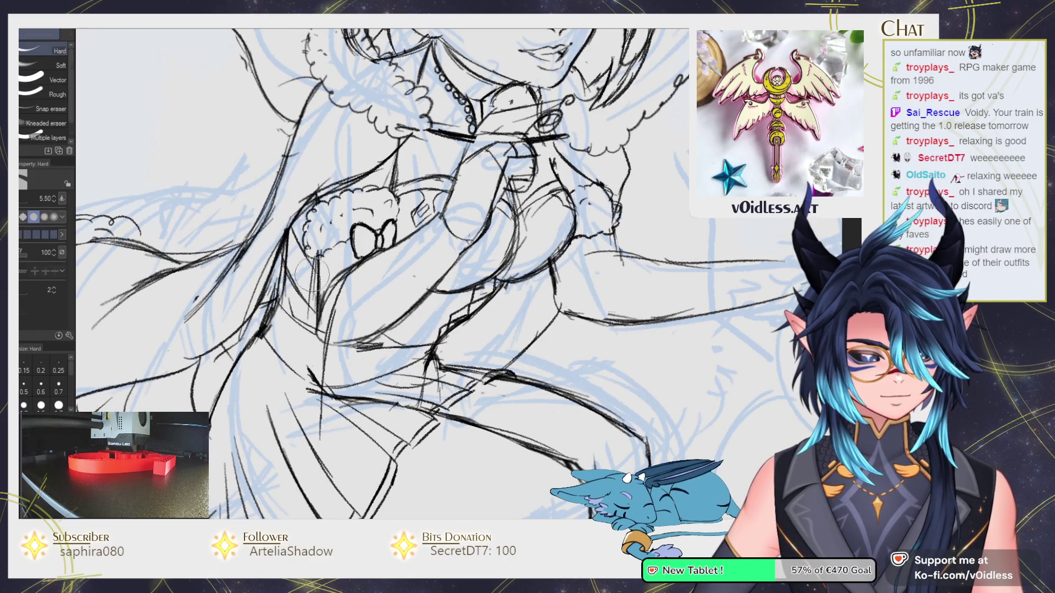
pyautogui.press('p')
pyautogui.moveTo(312, 258); pyautogui.dragTo(306, 336)
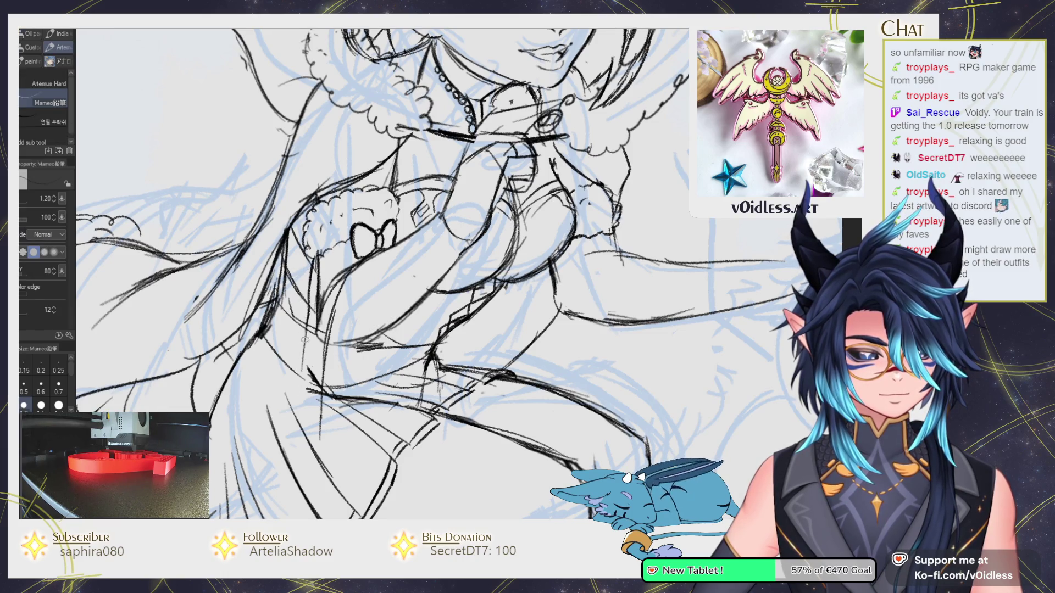
pyautogui.scroll(-2, 324, 431)
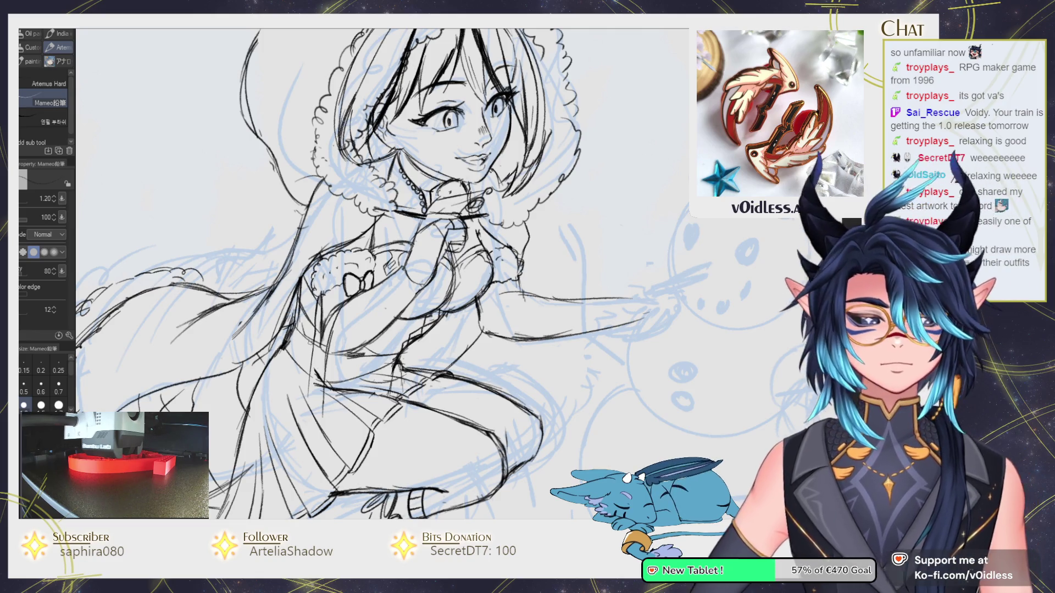
# Ink fold lines down the dress and skirt, panning toward the snowman along the way.
pyautogui.scroll(-3, 385, 275)
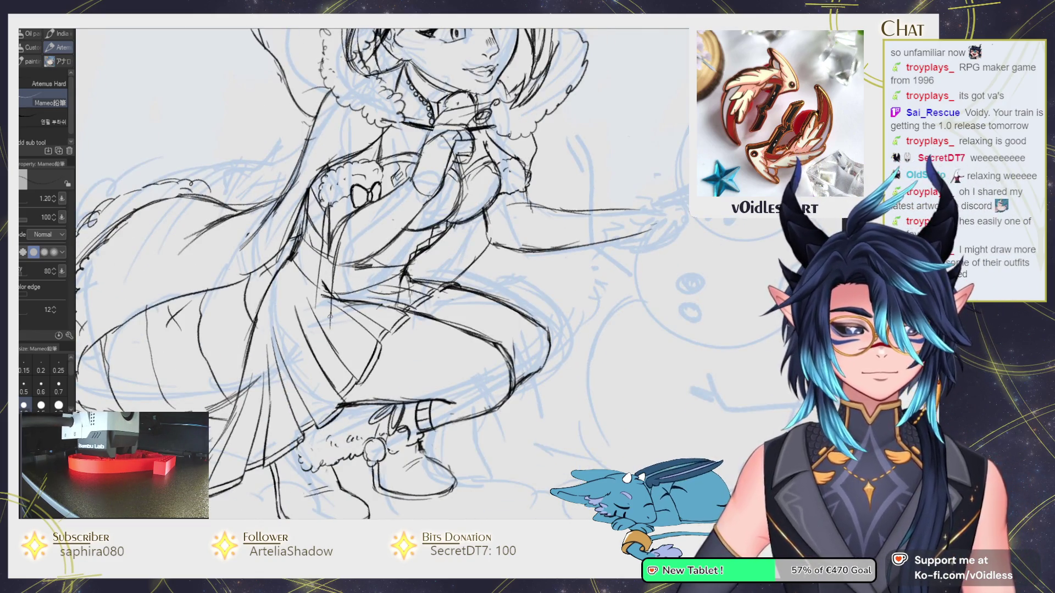
pyautogui.moveTo(330, 317)
pyautogui.mouseDown()
pyautogui.moveTo(314, 365)
pyautogui.moveTo(301, 331)
pyautogui.mouseUp()
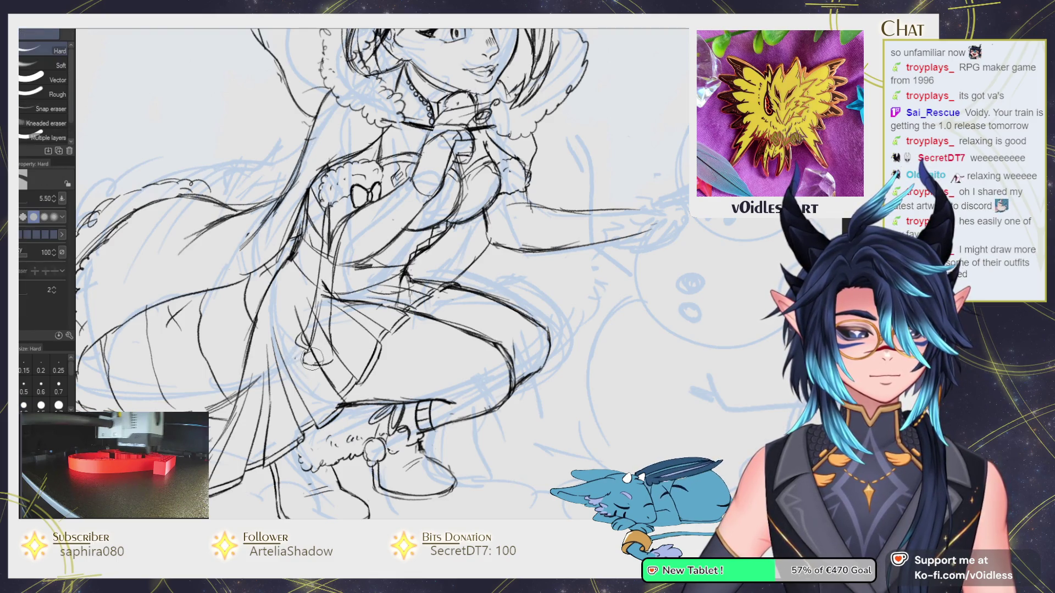
pyautogui.moveTo(338, 331)
pyautogui.mouseDown()
pyautogui.moveTo(353, 325)
pyautogui.moveTo(341, 336)
pyautogui.mouseUp()
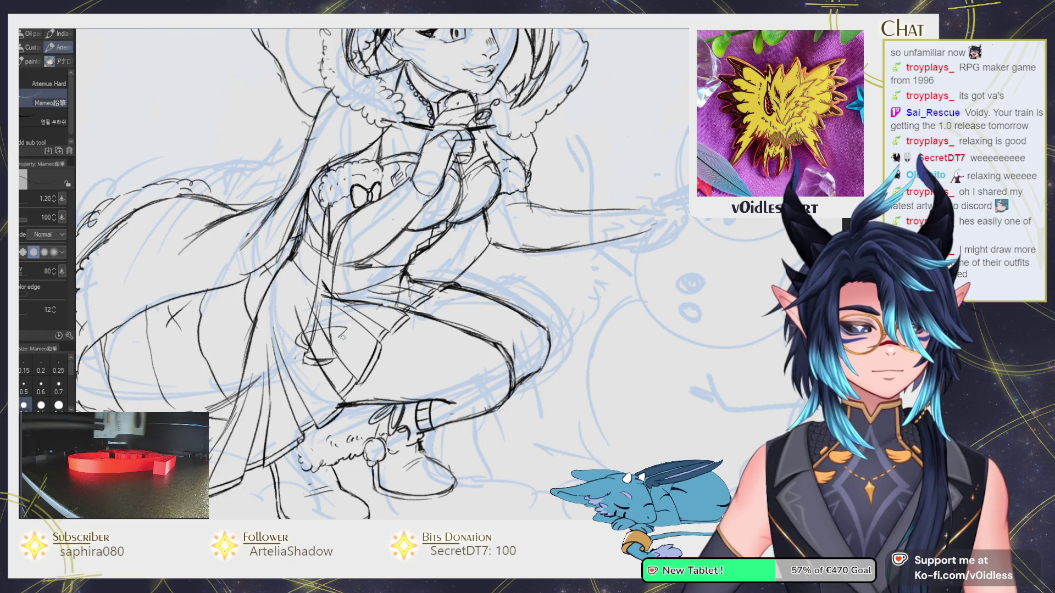
pyautogui.moveTo(360, 272); pyautogui.dragTo(350, 351)
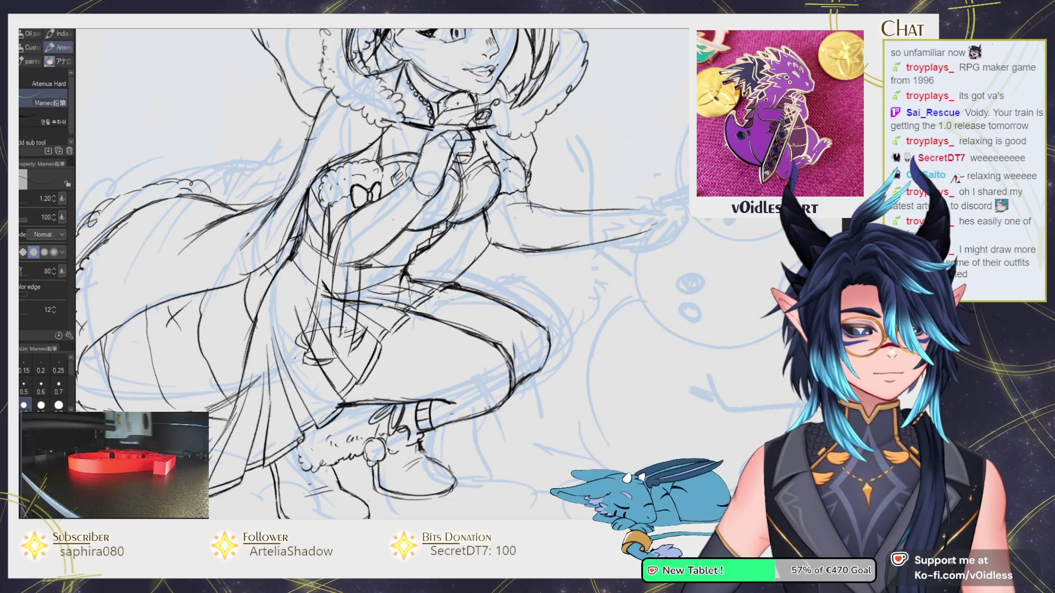
pyautogui.moveTo(340, 267); pyautogui.dragTo(377, 245)
pyautogui.moveTo(362, 330); pyautogui.dragTo(369, 274)
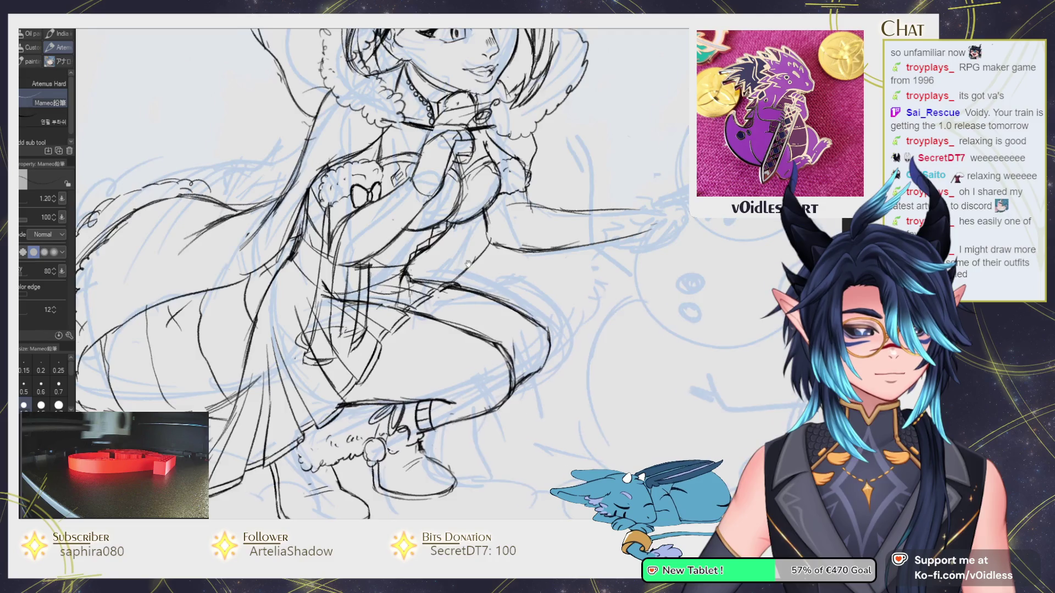
pyautogui.moveTo(467, 265); pyautogui.dragTo(329, 294)
pyautogui.moveTo(365, 258); pyautogui.dragTo(357, 298)
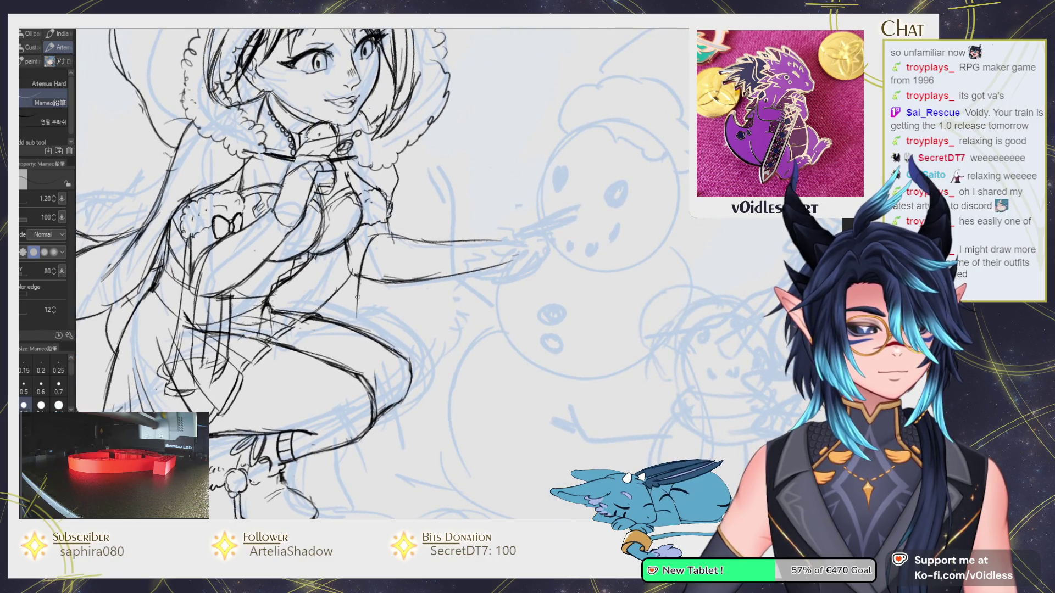
# Ink a loop along the outstretched sleeve, briefly switching to the eraser and back to the pencil.
pyautogui.scroll(2, 377, 201)
pyautogui.moveTo(379, 248)
pyautogui.mouseDown()
pyautogui.moveTo(369, 251)
pyautogui.moveTo(391, 257)
pyautogui.moveTo(417, 198)
pyautogui.mouseUp()
pyautogui.press('e')
pyautogui.press('p')
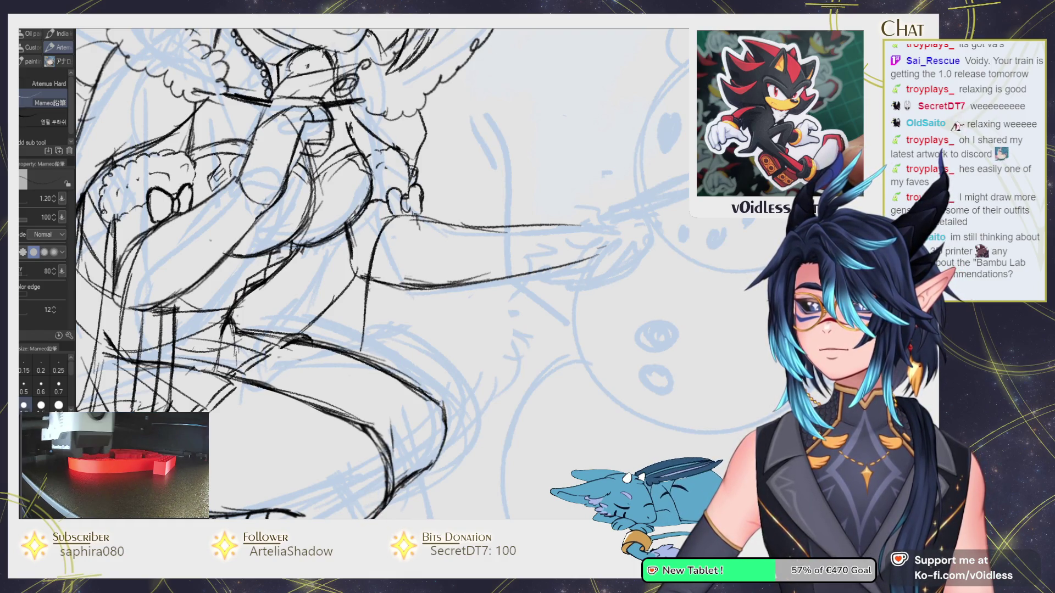
# Zoom back in on the sleeve and nudge the canvas view slightly.
pyautogui.scroll(-3, 366, 249)
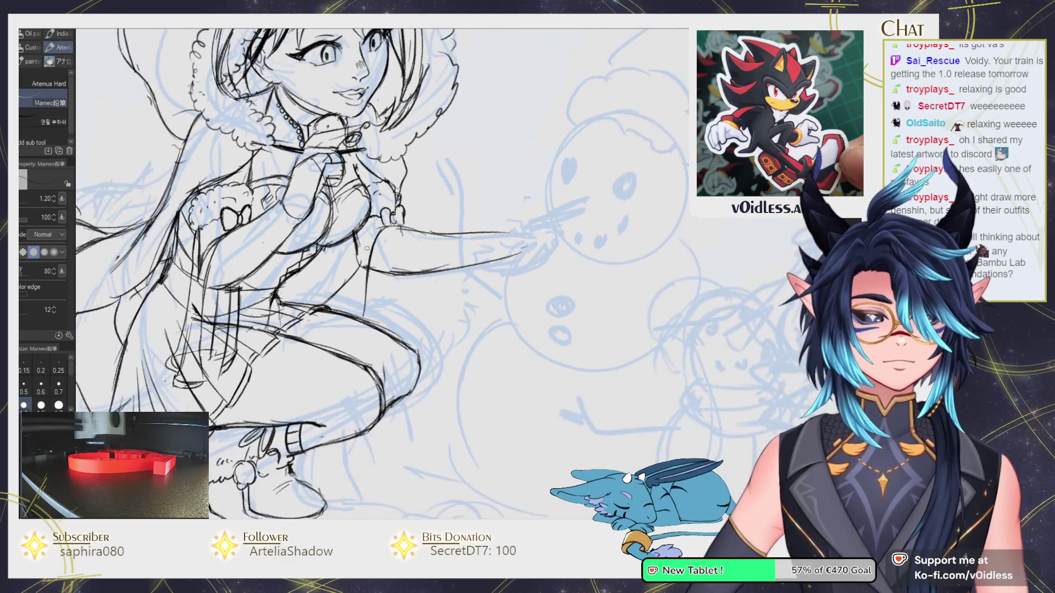
pyautogui.scroll(2, 366, 249)
pyautogui.scroll(2, 367, 248)
pyautogui.scroll(1, 366, 249)
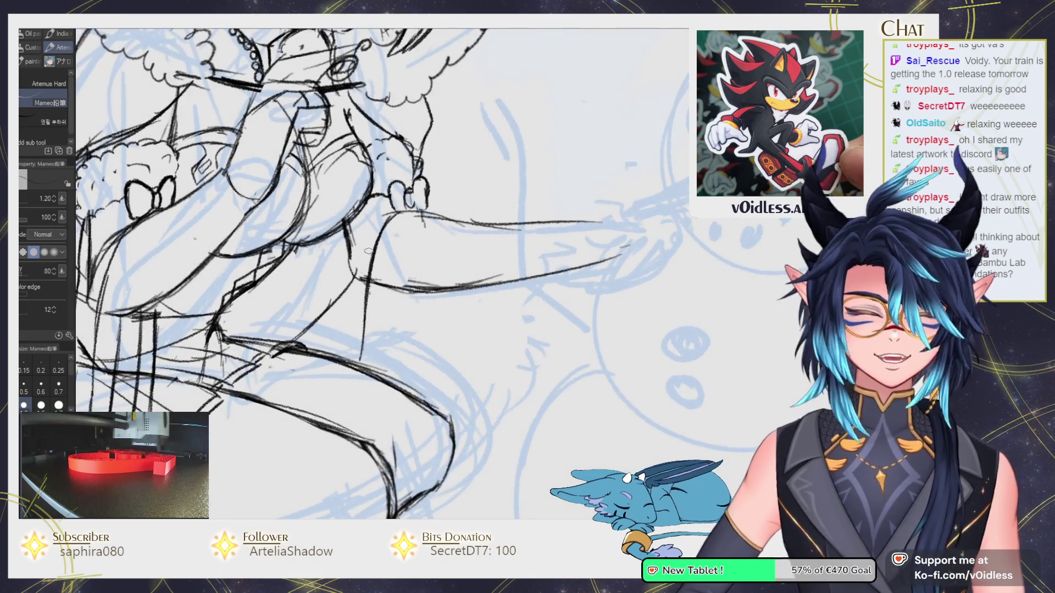
pyautogui.scroll(1, 367, 251)
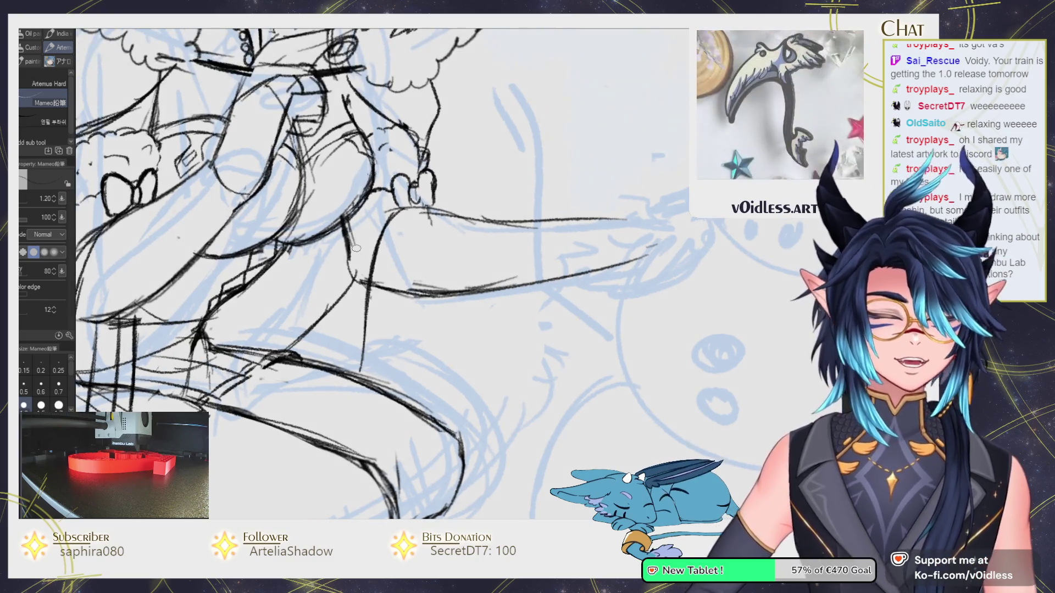
pyautogui.scroll(1, 352, 256)
pyautogui.moveTo(352, 256); pyautogui.dragTo(356, 261)
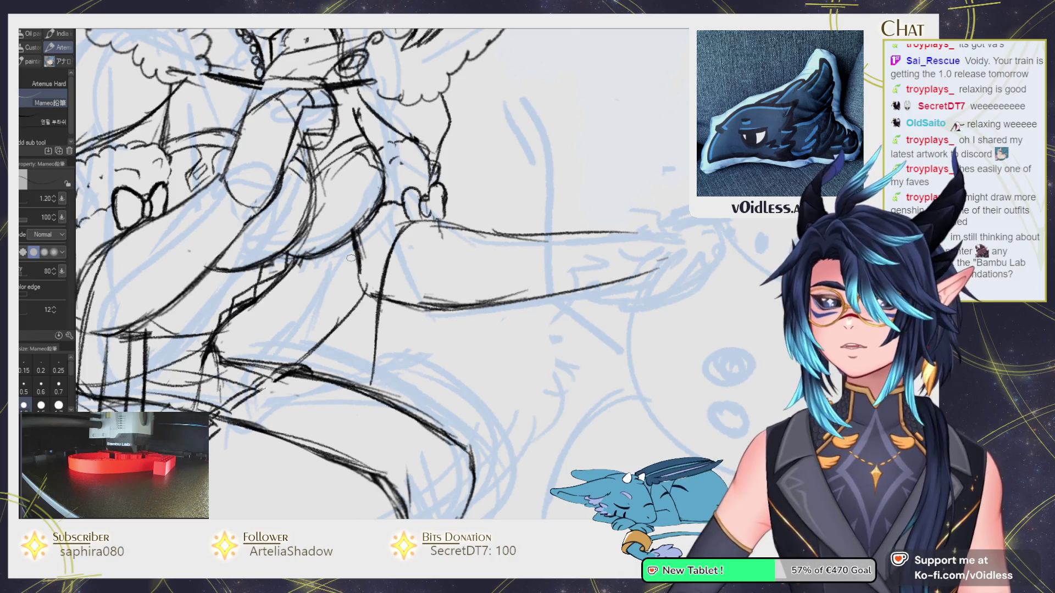
# Ink a long stroke running down through the girl's lower body with the Mameo pencil.
pyautogui.moveTo(396, 236)
pyautogui.mouseDown()
pyautogui.moveTo(387, 224)
pyautogui.moveTo(352, 367)
pyautogui.mouseUp()
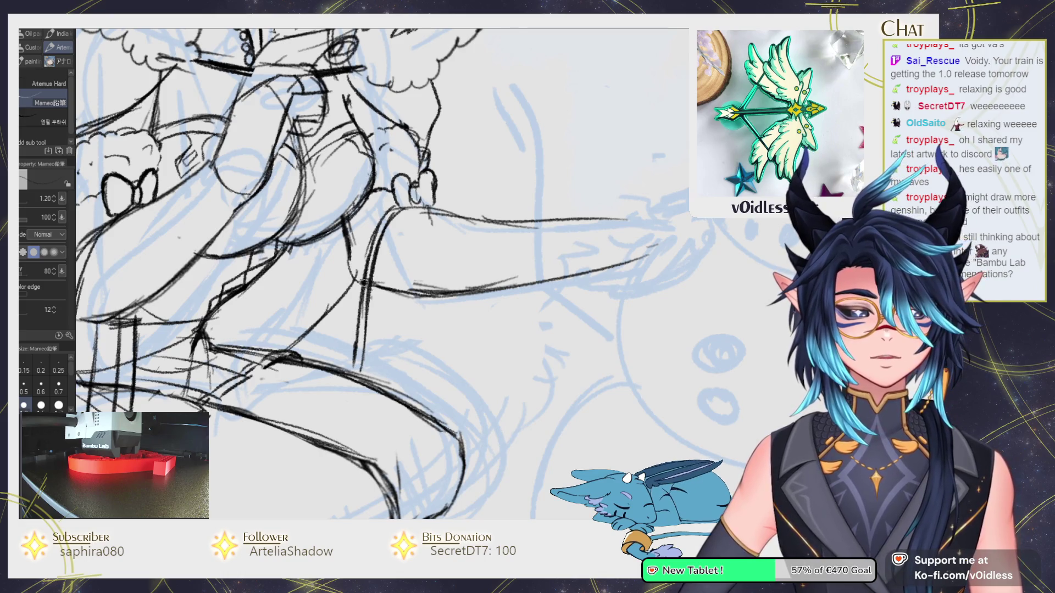
pyautogui.moveTo(336, 237)
pyautogui.mouseDown()
pyautogui.moveTo(322, 360)
pyautogui.moveTo(321, 314)
pyautogui.mouseUp()
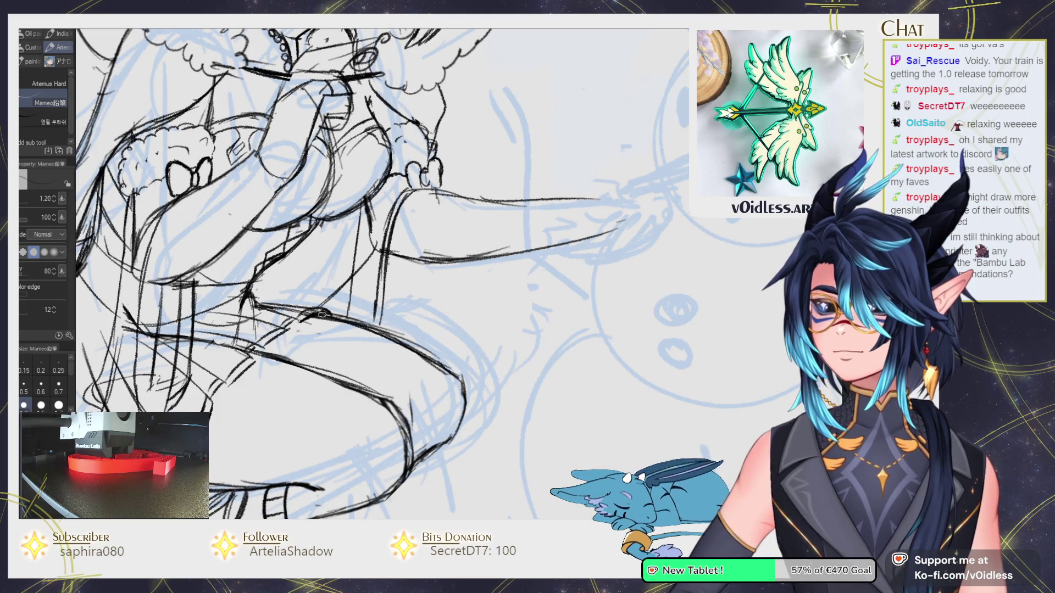